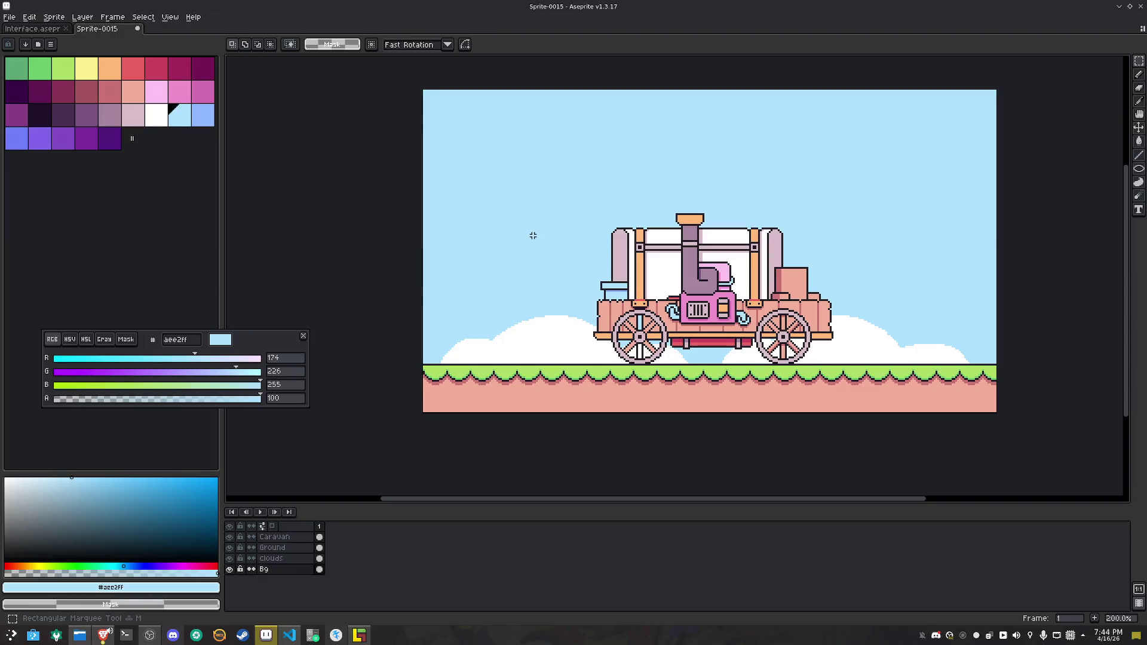
Save the sprite as mockup.aseprite in the Content folder one level above the current folder
key(ctrl+s)
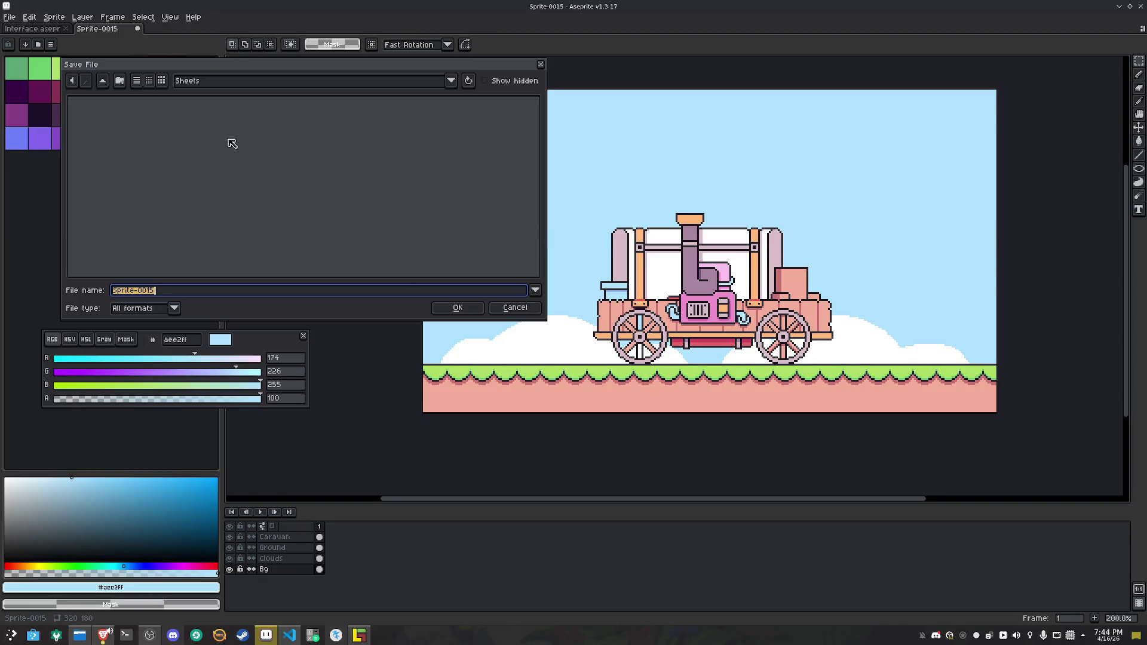
click(103, 82)
click(104, 83)
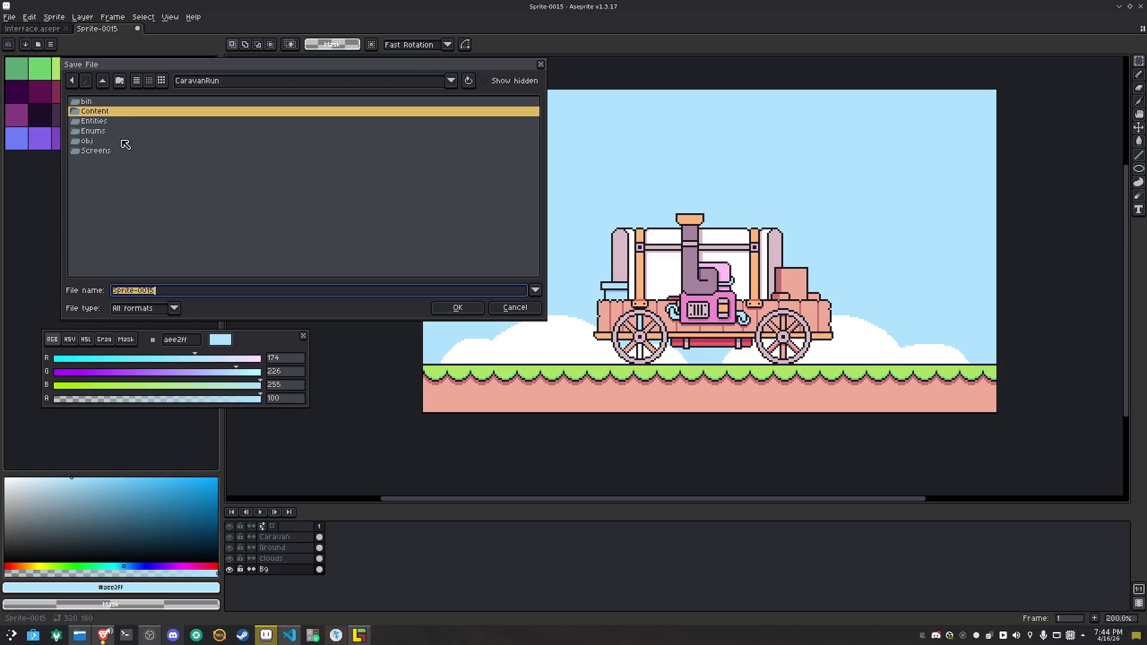
double_click(94, 113)
key(Tab)
text(moc)
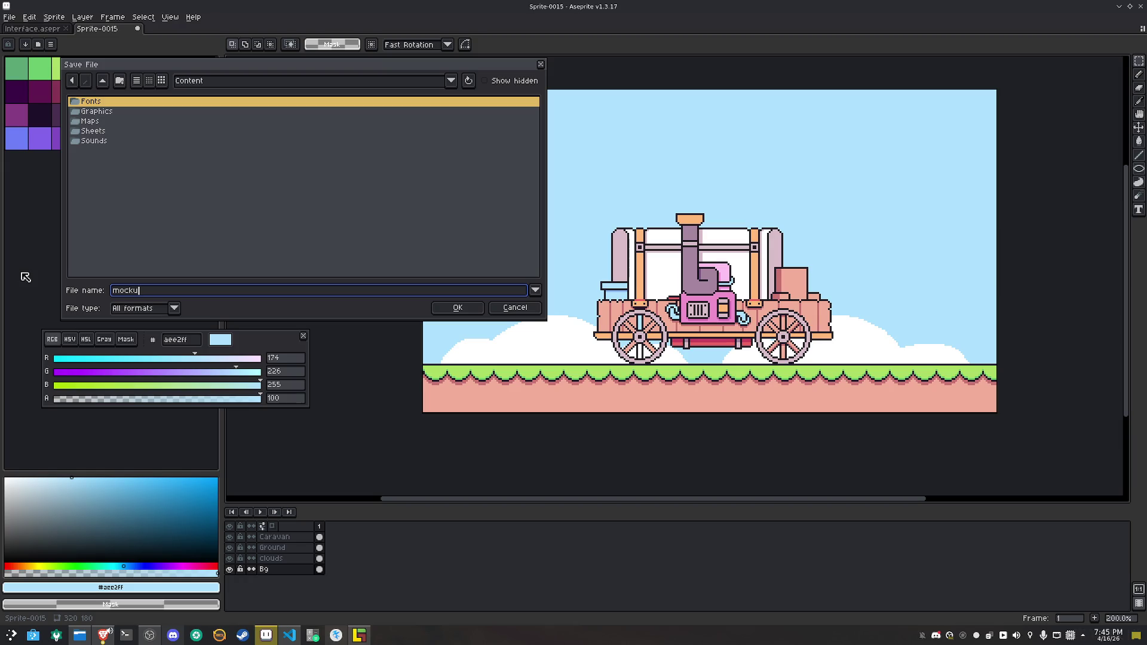
key(Return)
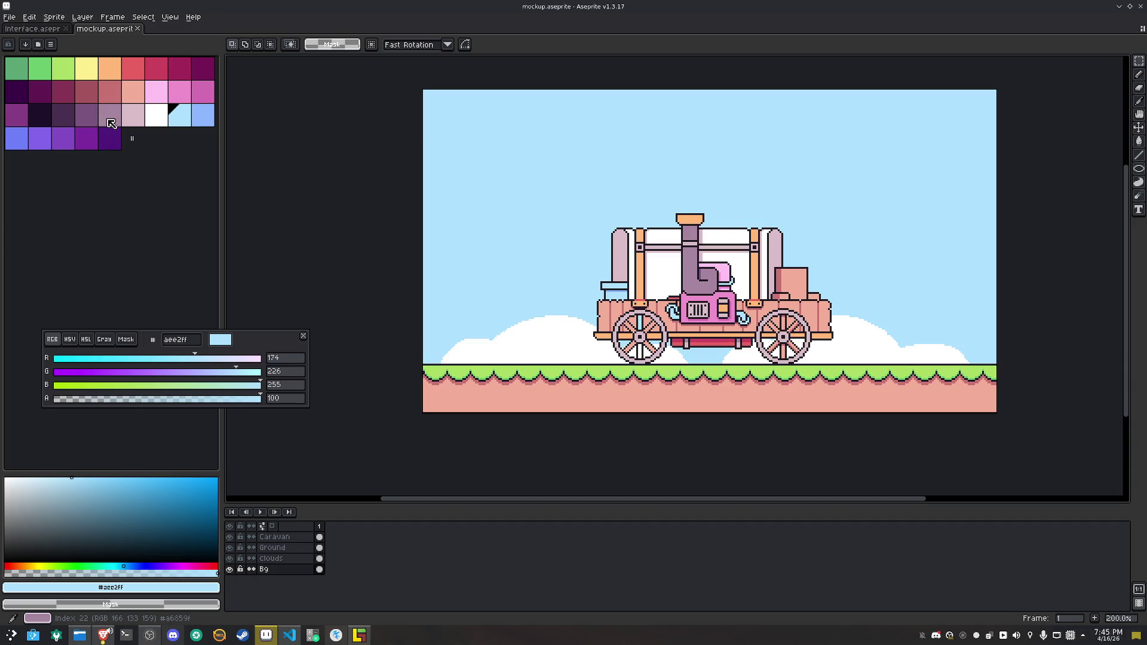
scroll(612, 323, up, 5)
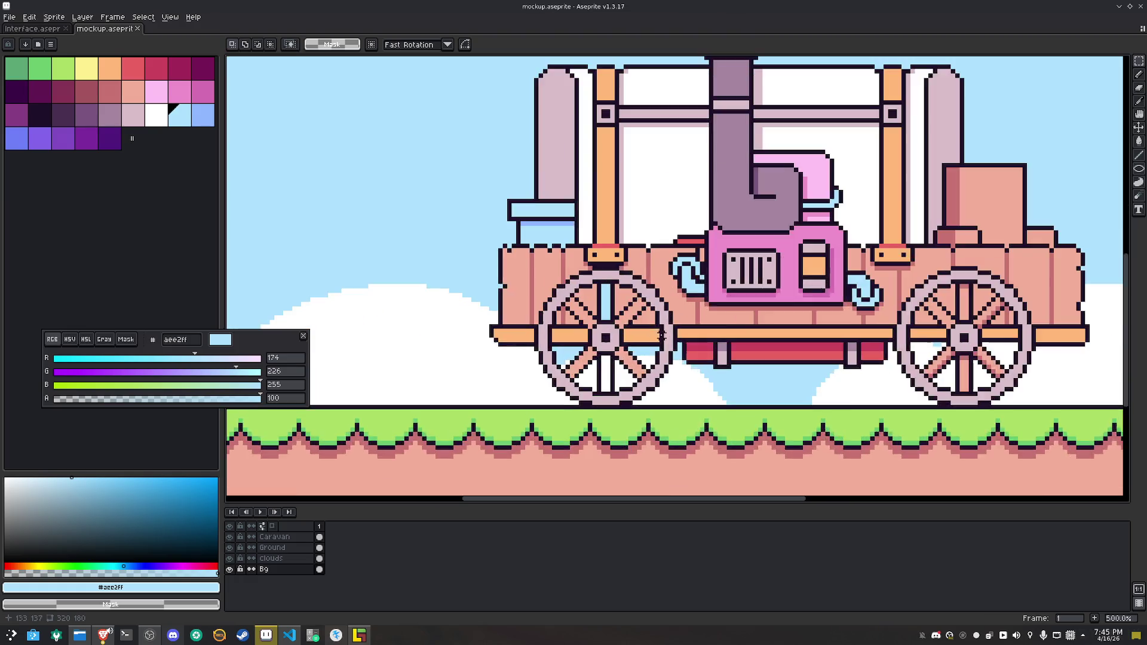
Fill the wheel's blue and white strips salmon on the Caravan layer, undoing a stray sky fill
click(619, 315)
key(g)
click(635, 372)
key(v)
key(ctrl+z)
click(275, 537)
key(g)
click(602, 313)
click(597, 407)
Select a 32×32 block around the rear wheel and lift it up into the sky
mouse_move(787, 387)
mouse_down()
mouse_move(560, 370)
mouse_move(620, 368)
mouse_up()
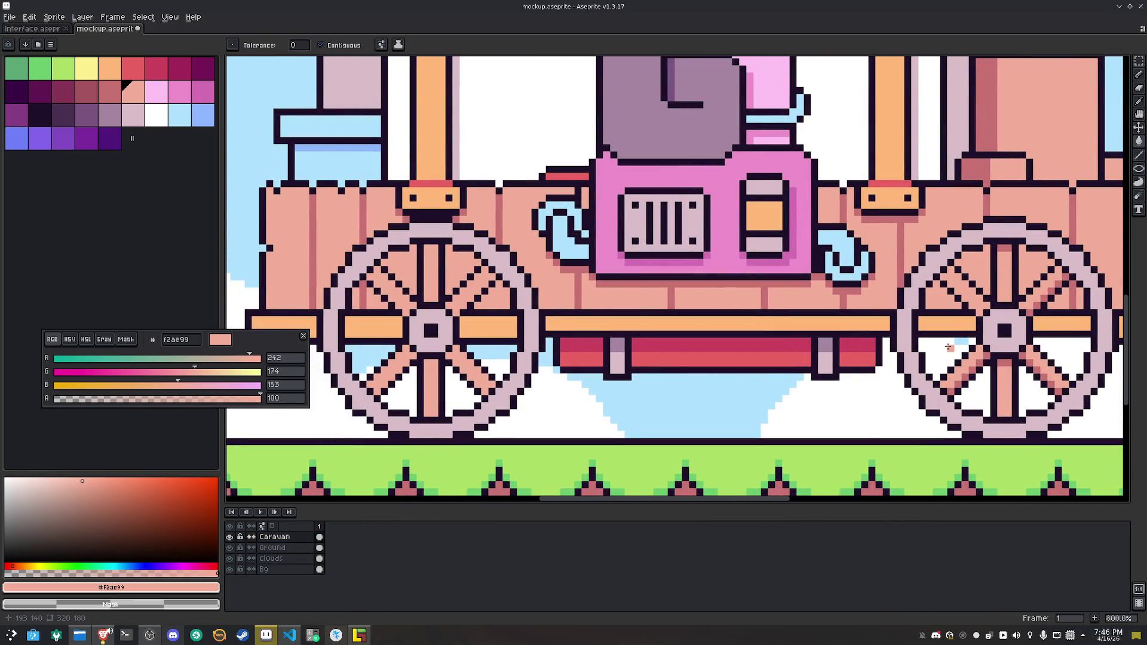
scroll(949, 347, down, 1)
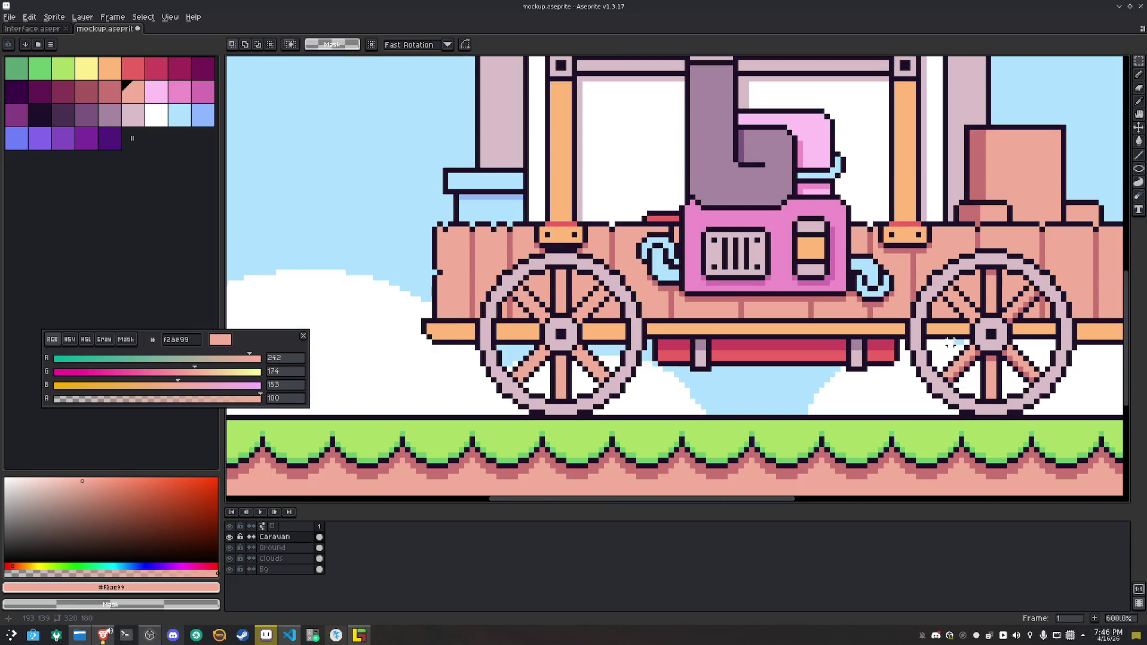
drag(917, 272, 554, 271)
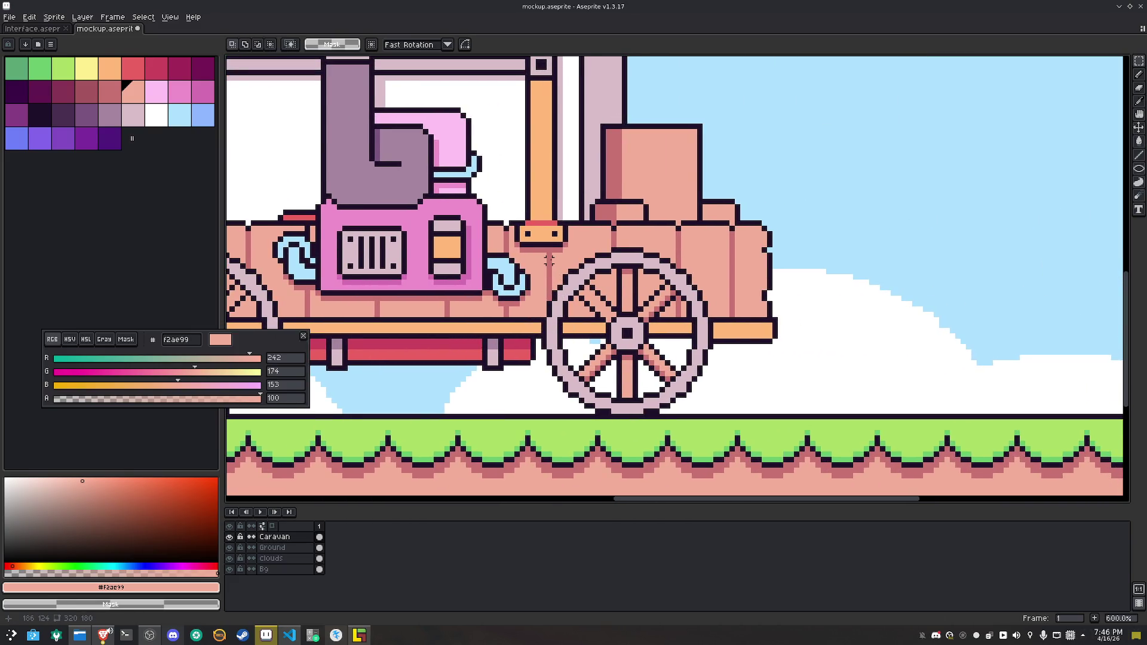
mouse_move(544, 250)
mouse_down()
mouse_move(698, 387)
mouse_move(547, 270)
mouse_move(543, 248)
mouse_up()
click(710, 411)
mouse_move(599, 319)
mouse_down()
mouse_move(945, 164)
mouse_move(663, 285)
mouse_up()
Clear the stray salmon and red patches inside and around the lifted wheel in the sky
scroll(747, 242, up, 3)
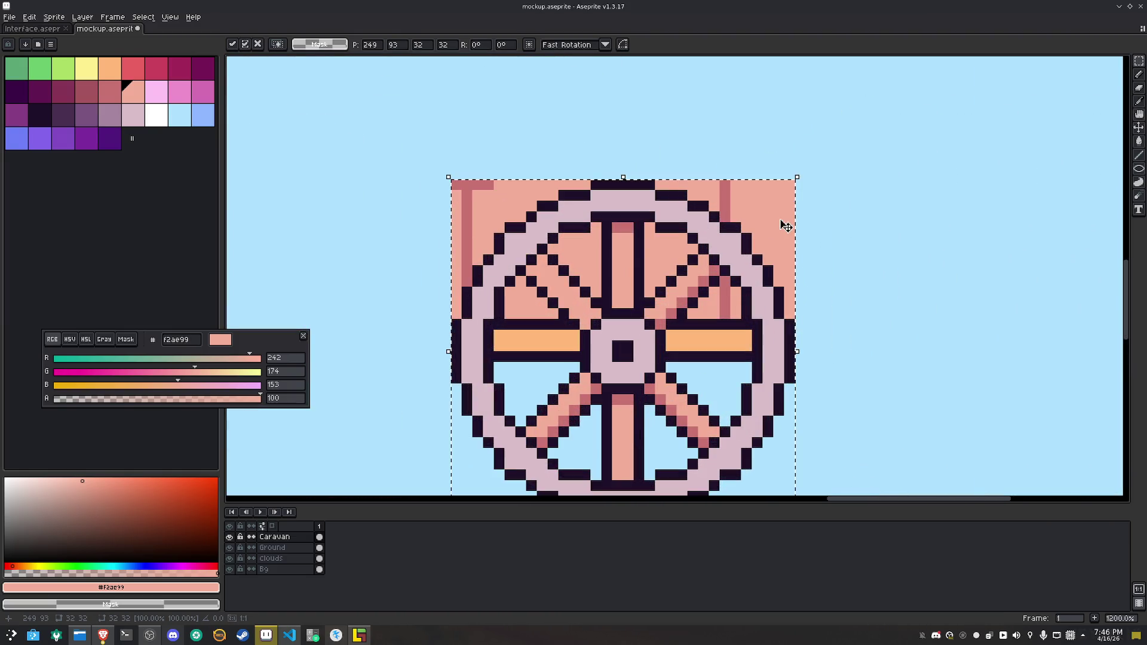
key(g)
right_click(777, 211)
right_click(731, 303)
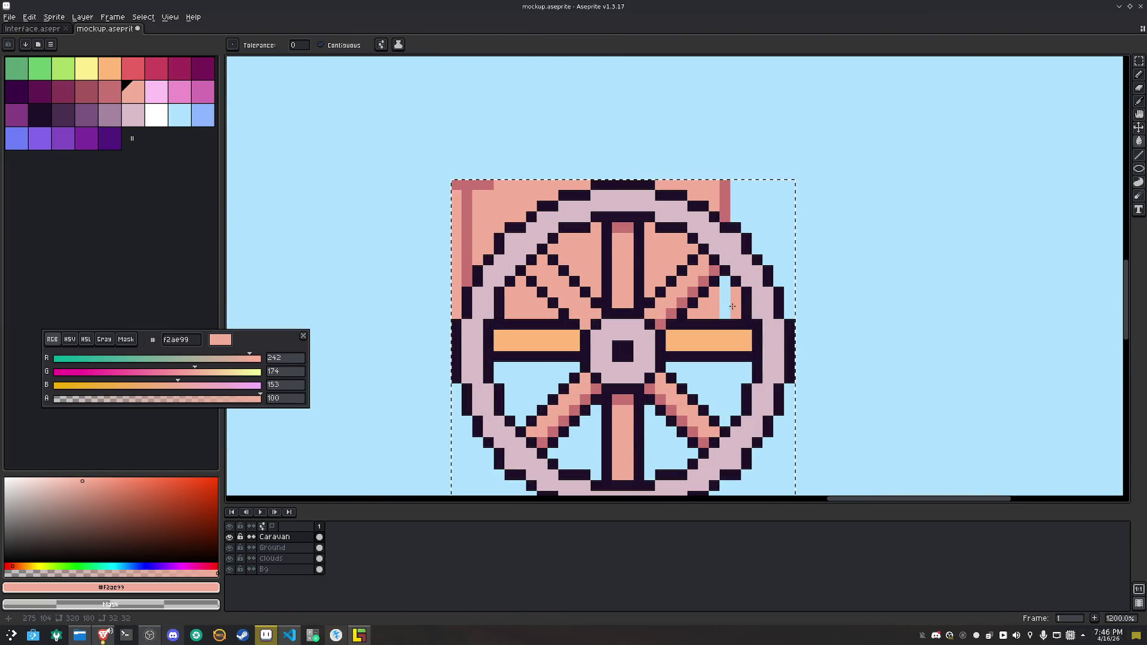
right_click(725, 298)
right_click(706, 311)
right_click(669, 251)
right_click(688, 201)
right_click(725, 200)
right_click(522, 195)
right_click(477, 191)
right_click(456, 215)
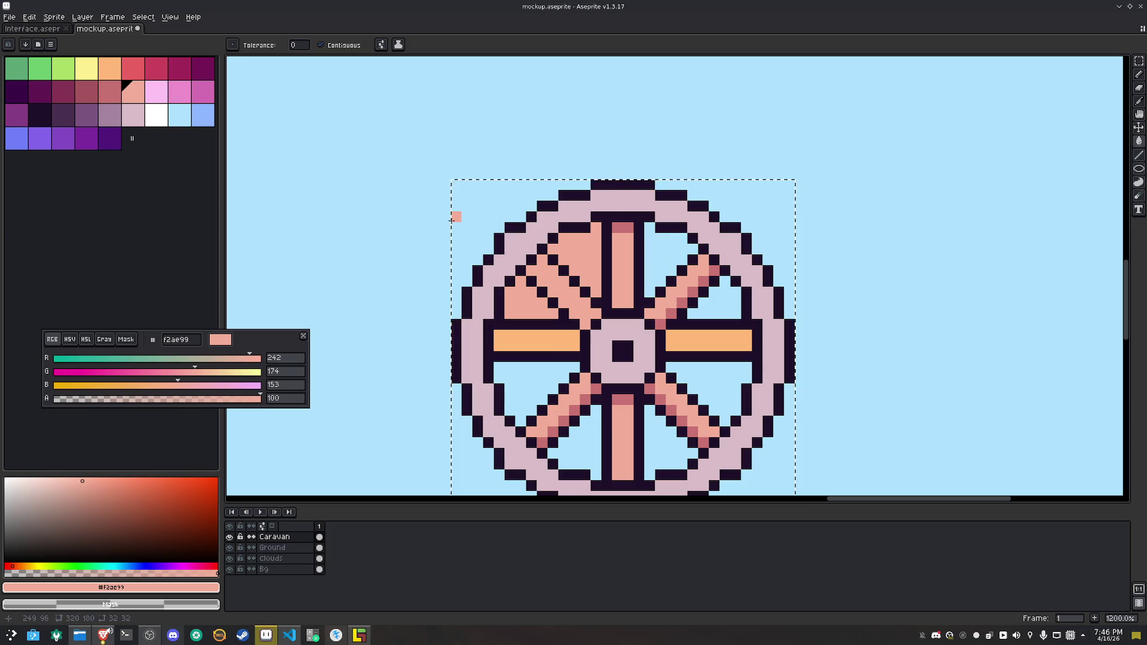
right_click(519, 315)
right_click(564, 269)
right_click(576, 257)
Select the cleaned wheel and stamp copies of it onto the rear and front wheels
scroll(576, 258, down, 5)
key(m)
mouse_move(690, 269)
mouse_down()
mouse_move(781, 227)
mouse_move(926, 213)
mouse_up()
drag(750, 170, 901, 300)
scroll(868, 258, left, 2)
mouse_move(868, 258)
mouse_down()
mouse_move(657, 333)
mouse_move(638, 361)
mouse_up()
drag(638, 362, 353, 362)
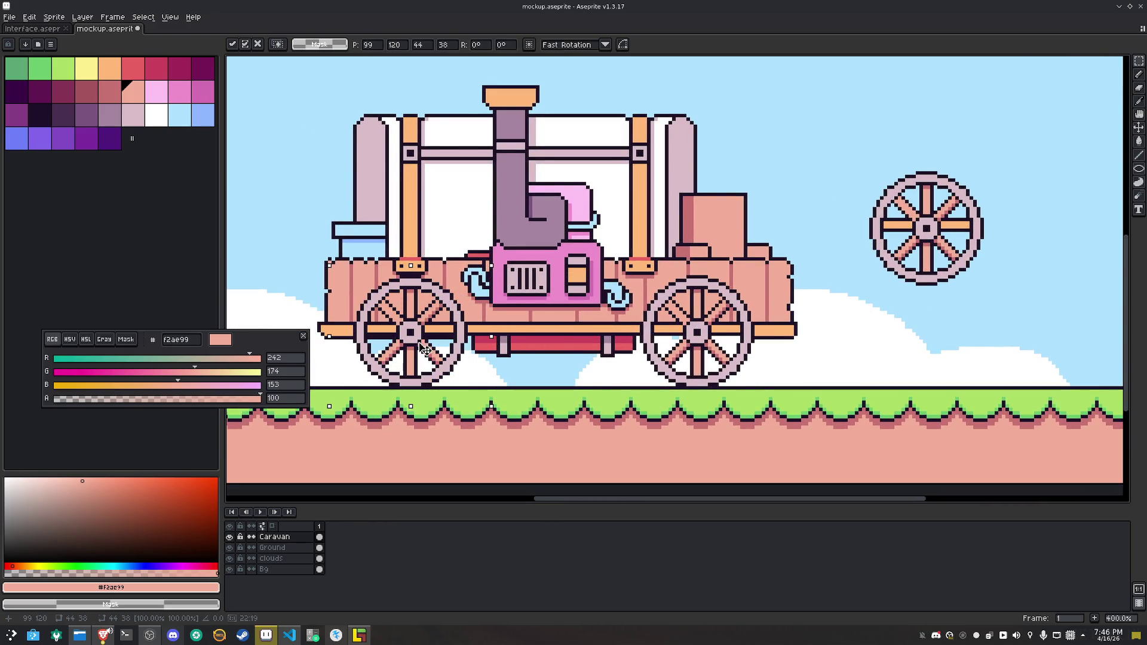
click(689, 309)
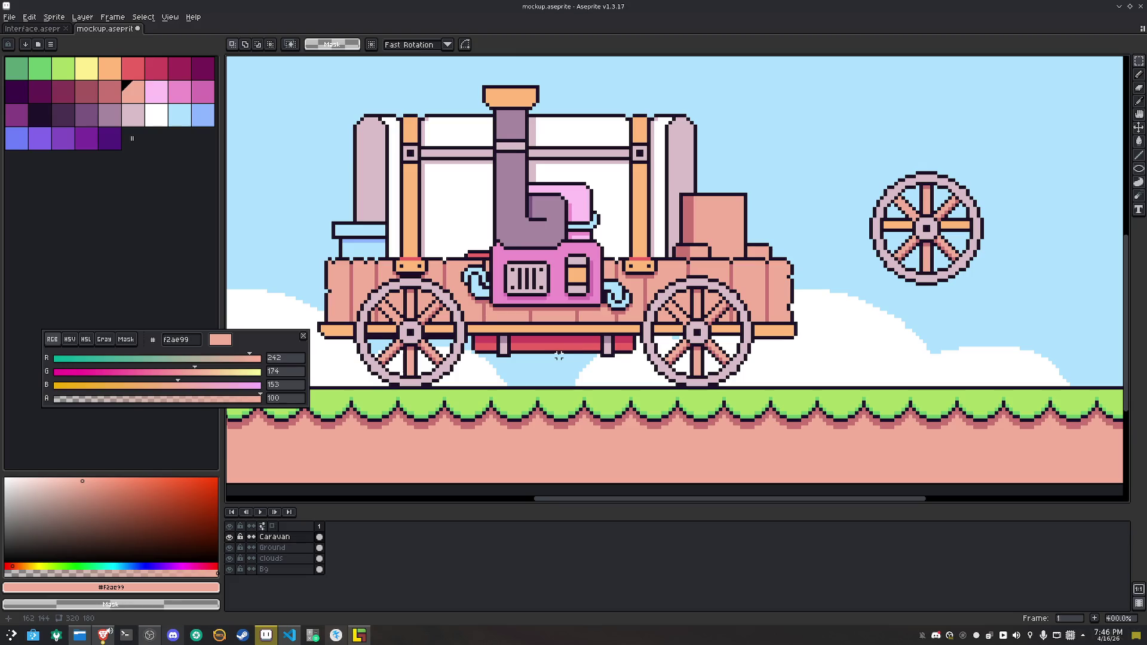
drag(559, 356, 632, 392)
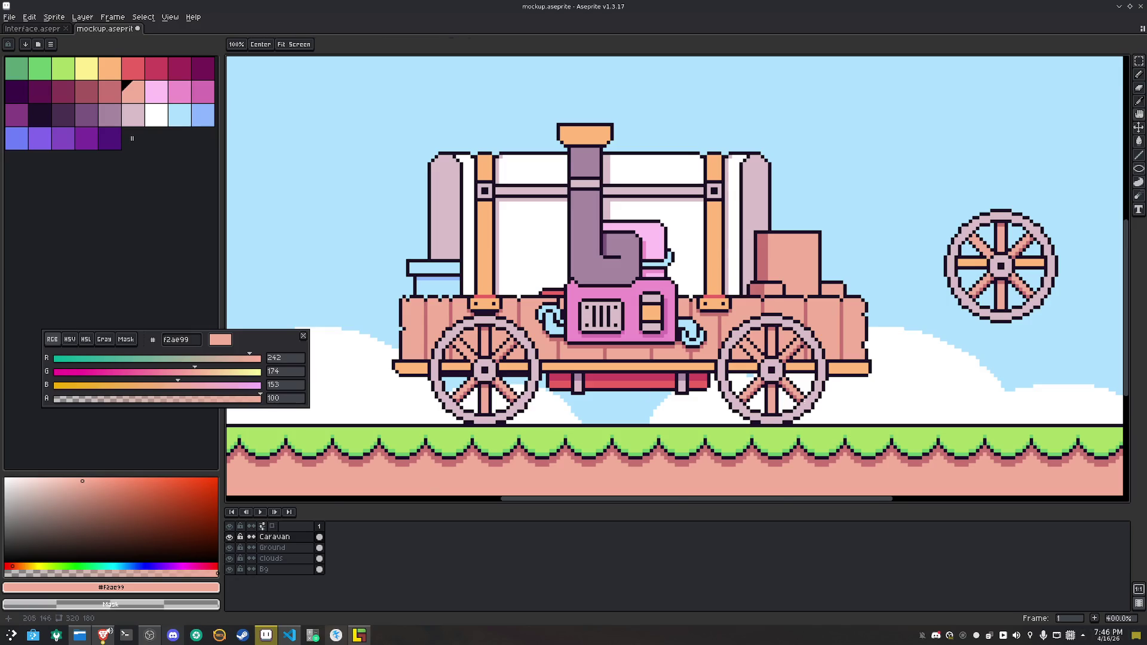
Select the axle bars and red bench and move them slightly down
scroll(807, 406, up, 3)
alt+click(825, 350)
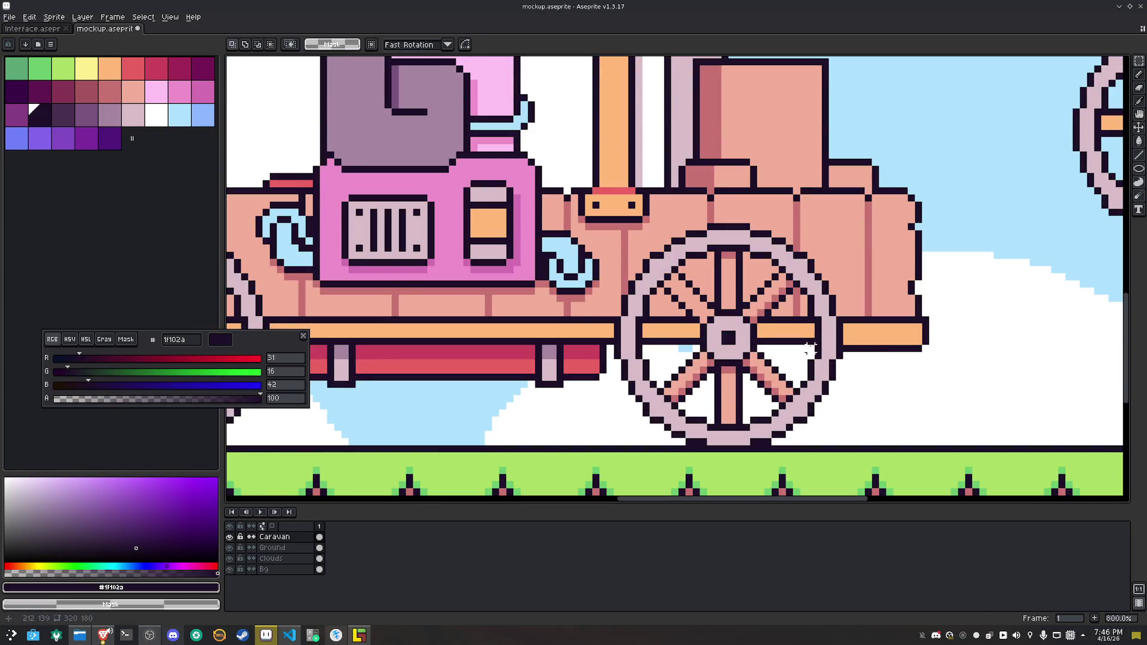
scroll(759, 347, up, 5)
mouse_move(757, 329)
mouse_down()
mouse_move(815, 345)
mouse_move(793, 363)
mouse_up()
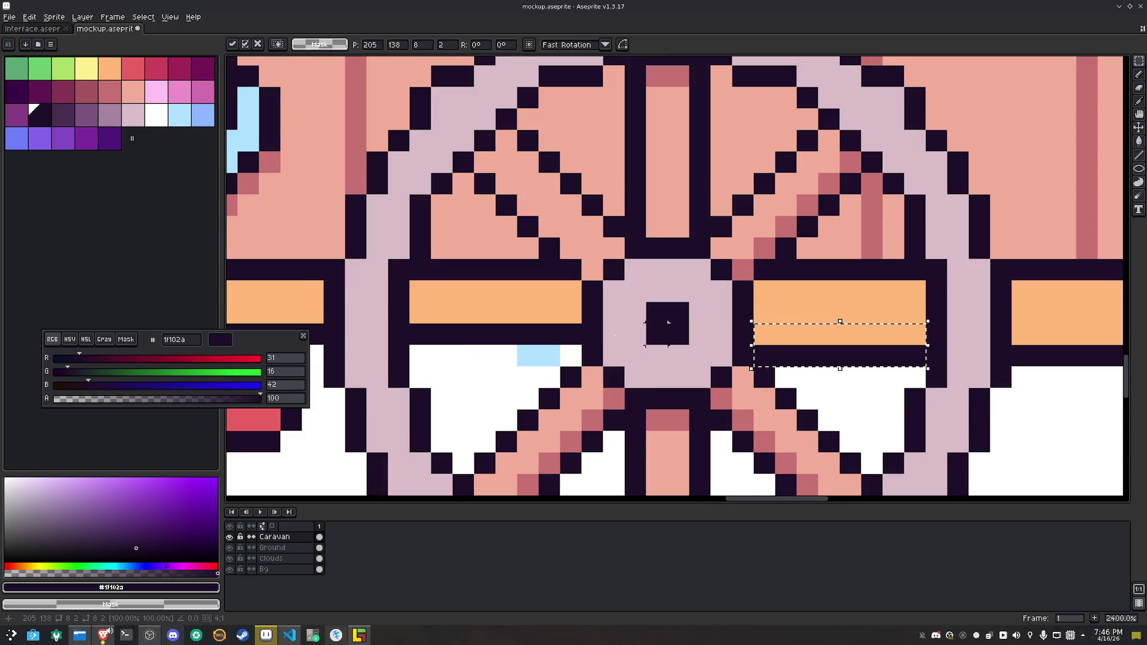
mouse_move(571, 312)
mouse_down()
mouse_move(526, 336)
mouse_move(419, 335)
mouse_move(482, 372)
mouse_move(782, 380)
mouse_up()
scroll(482, 371, down, 4)
key(m)
drag(500, 314, 845, 380)
drag(764, 362, 765, 371)
key(ctrl+d)
Pencil the dark rows under the left and right bars in light orange #ffb879
drag(351, 326, 536, 332)
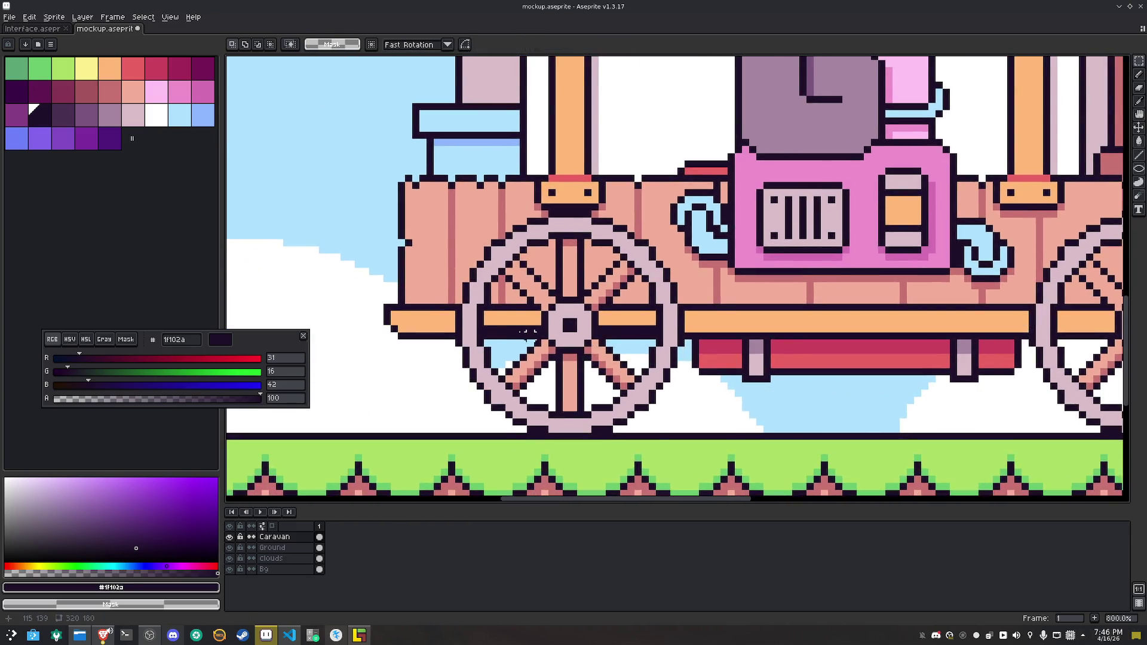
scroll(536, 332, up, 3)
alt+click(469, 307)
key(b)
drag(457, 329, 560, 329)
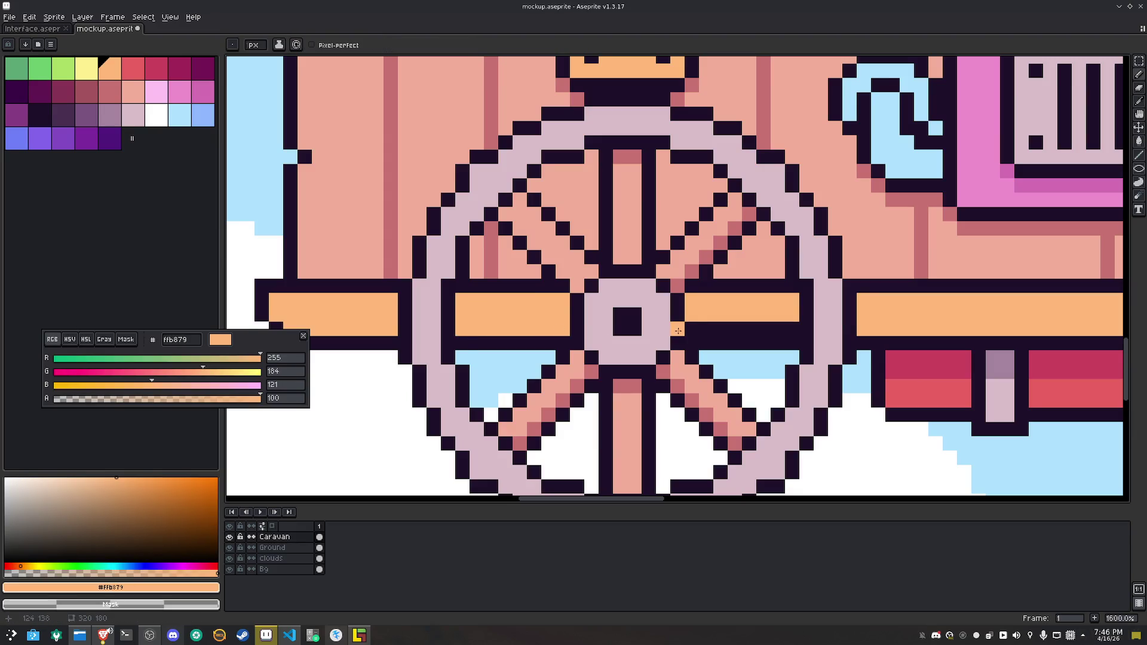
drag(692, 329, 798, 329)
scroll(789, 329, down, 3)
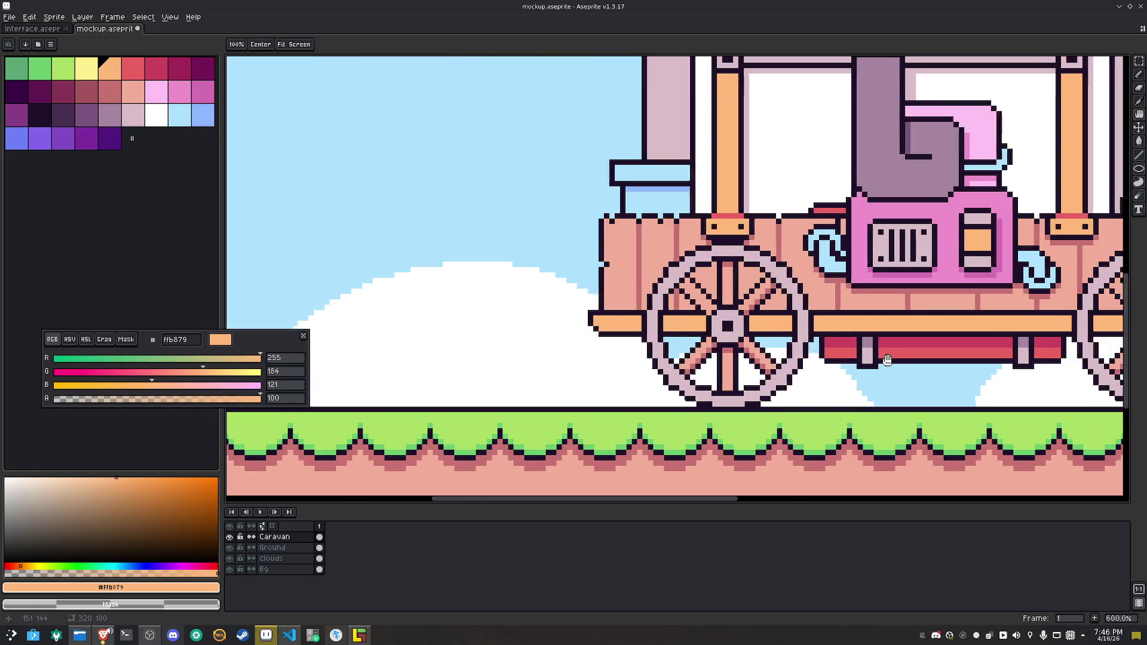
scroll(573, 389, right, 3)
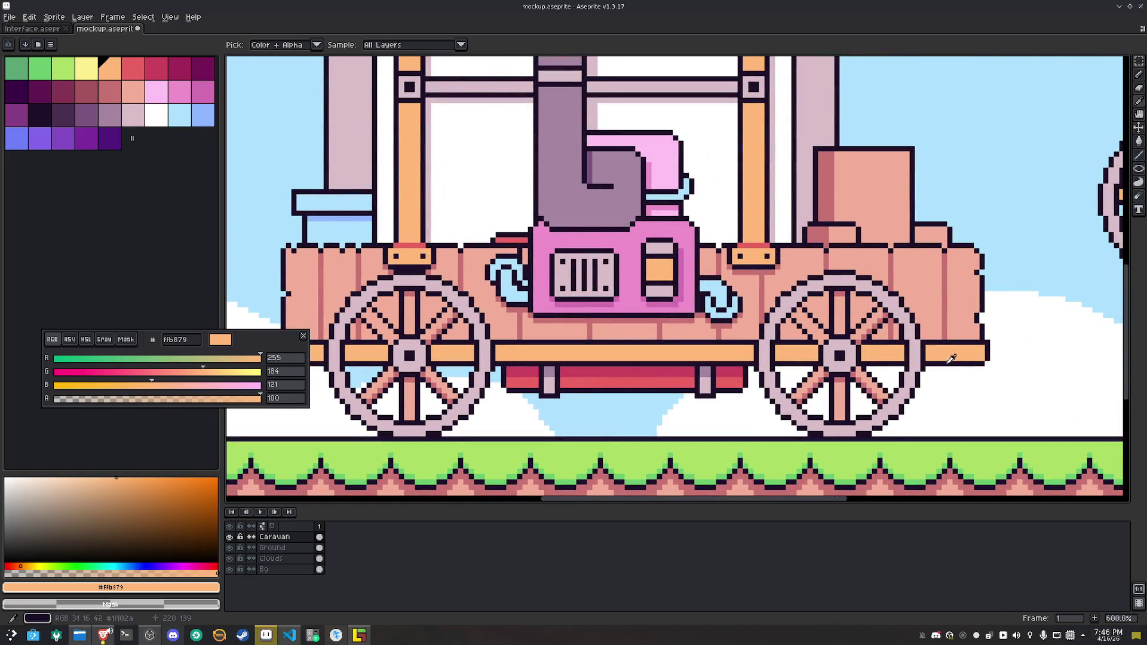
Draw a #d99c66 tan shading line along the orange bar's bottom row, replacing the red test line
alt+click(465, 331)
drag(500, 357, 751, 358)
alt+click(669, 353)
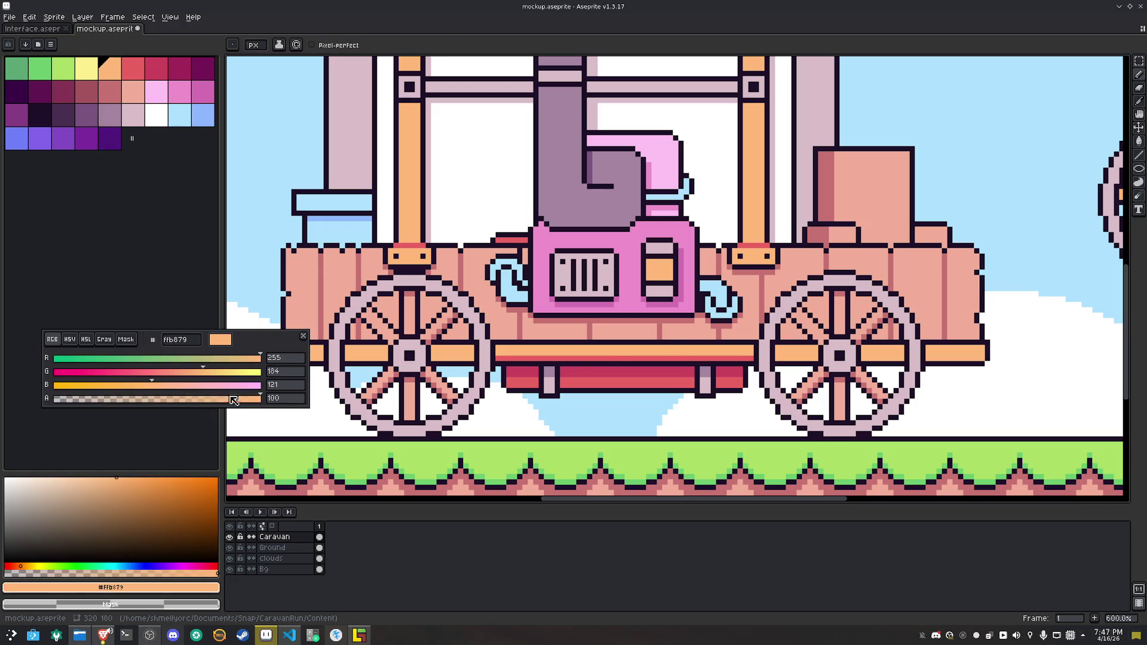
click(117, 490)
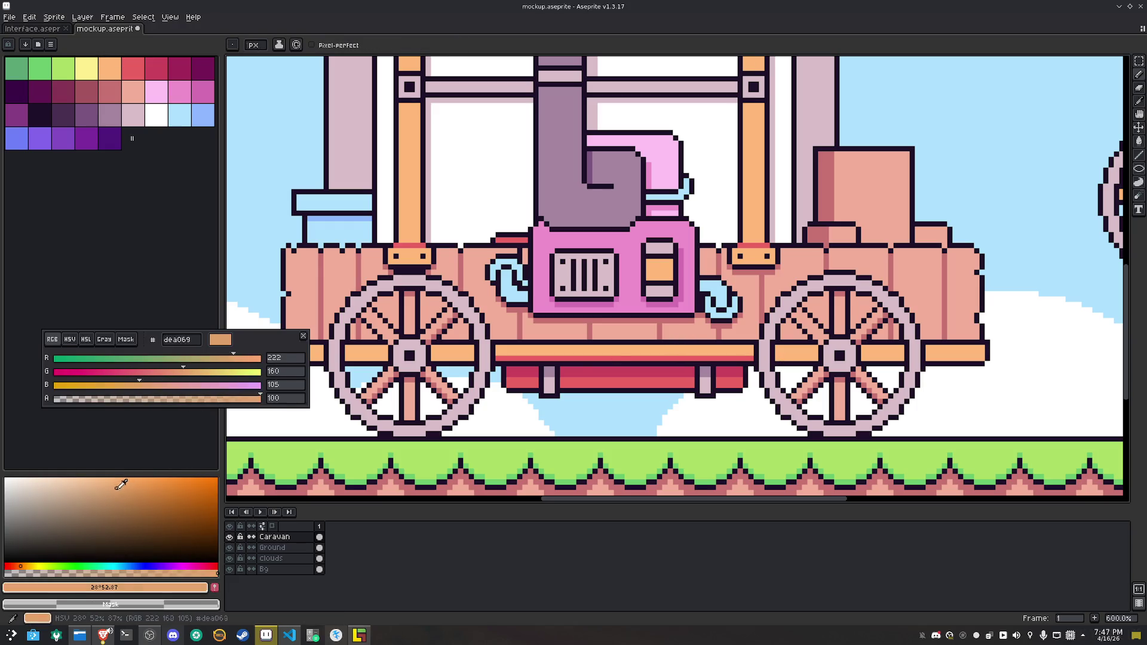
drag(499, 357, 816, 357)
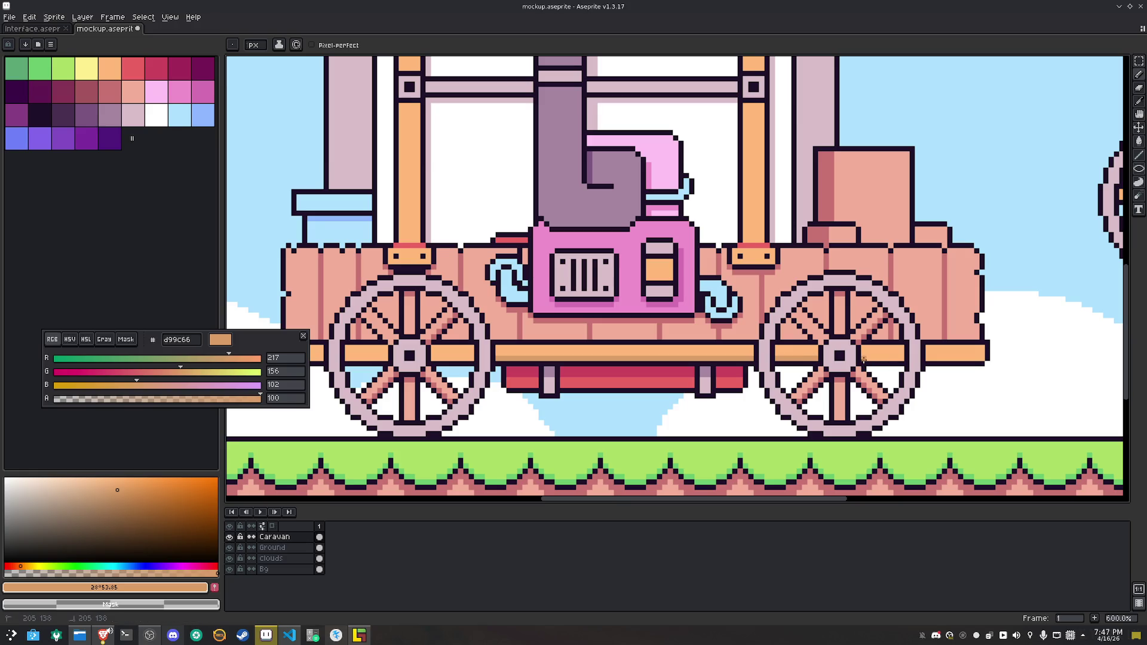
drag(930, 358, 982, 357)
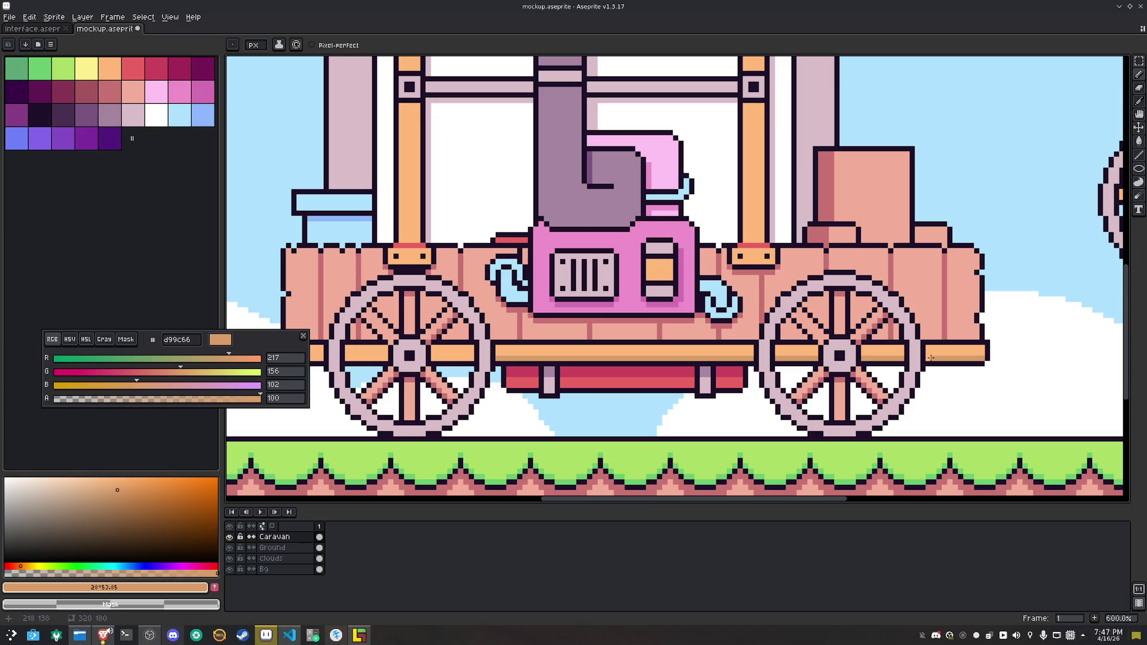
mouse_move(390, 358)
mouse_down()
mouse_move(561, 369)
mouse_move(452, 369)
mouse_up()
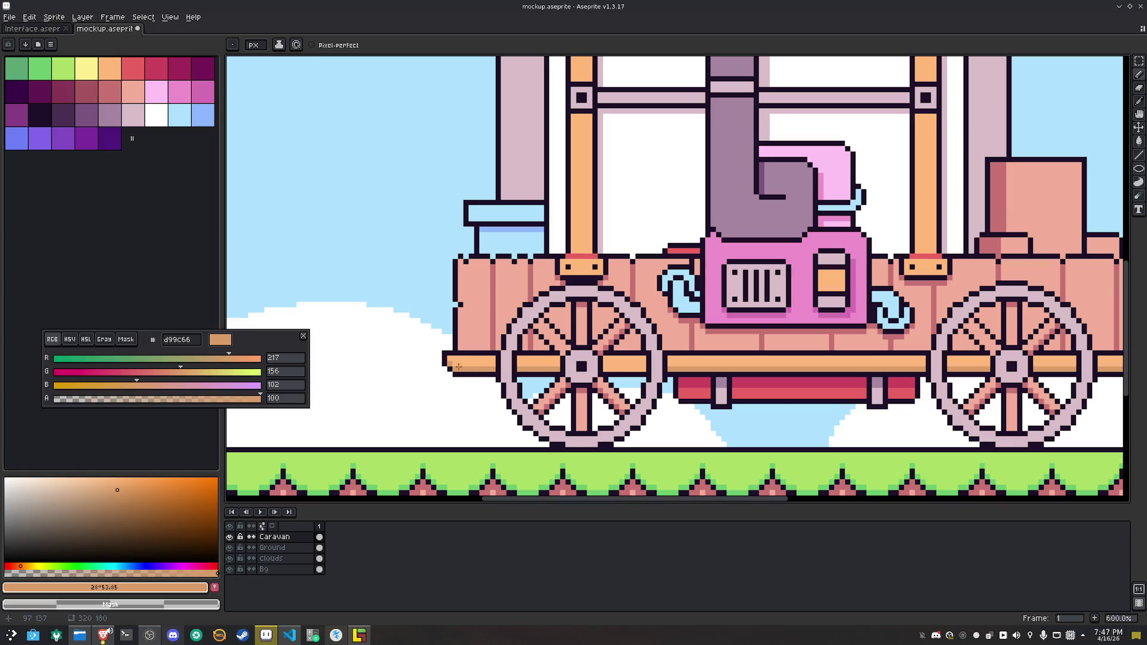
mouse_move(605, 368)
mouse_down()
mouse_move(647, 368)
mouse_move(589, 379)
mouse_move(568, 406)
mouse_move(543, 401)
mouse_up()
alt+click(649, 369)
drag(815, 306, 777, 392)
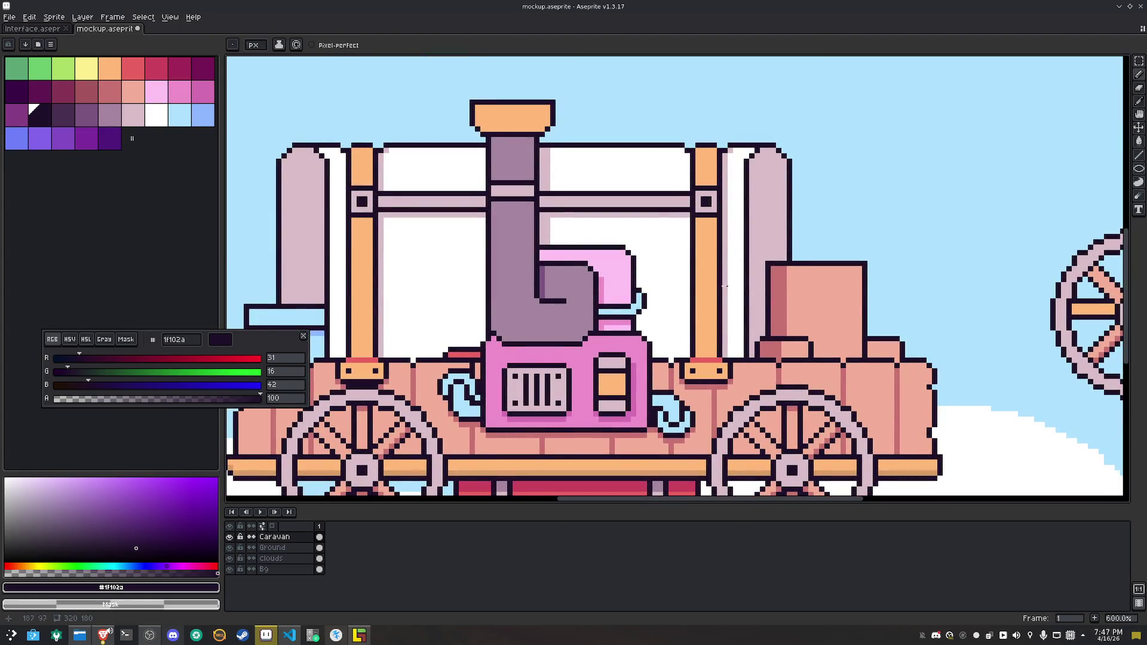
Paint a red row across the right orange post and tan rows across and beneath both posts
alt+click(710, 219)
drag(714, 220, 698, 220)
key(alt)
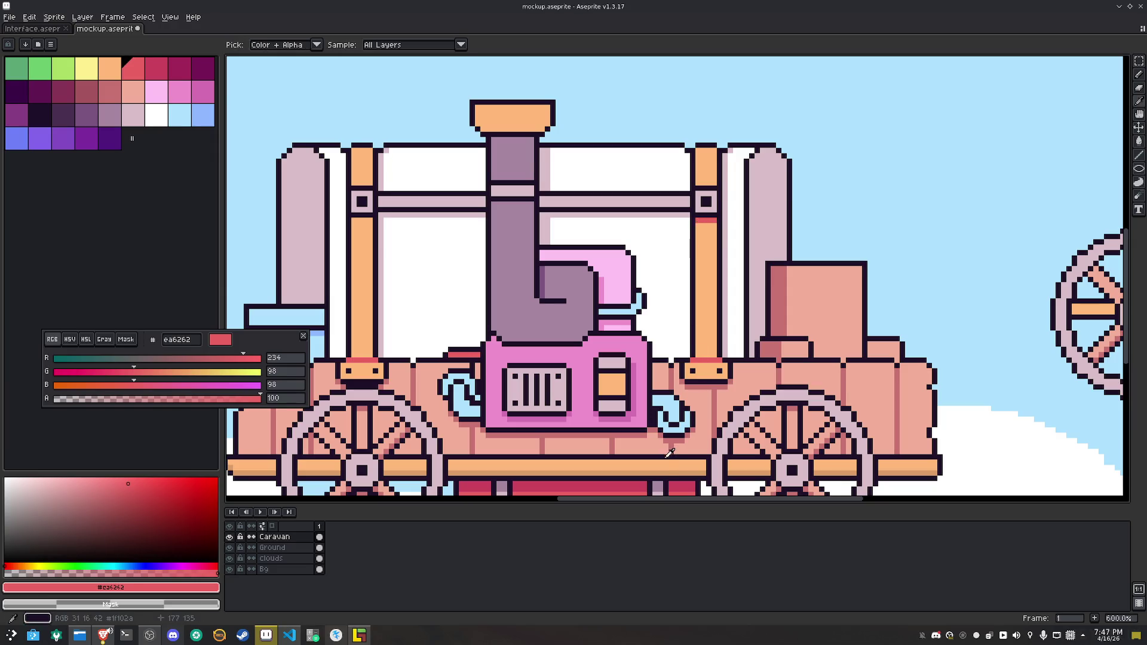
alt+click(670, 465)
key(g)
click(702, 360)
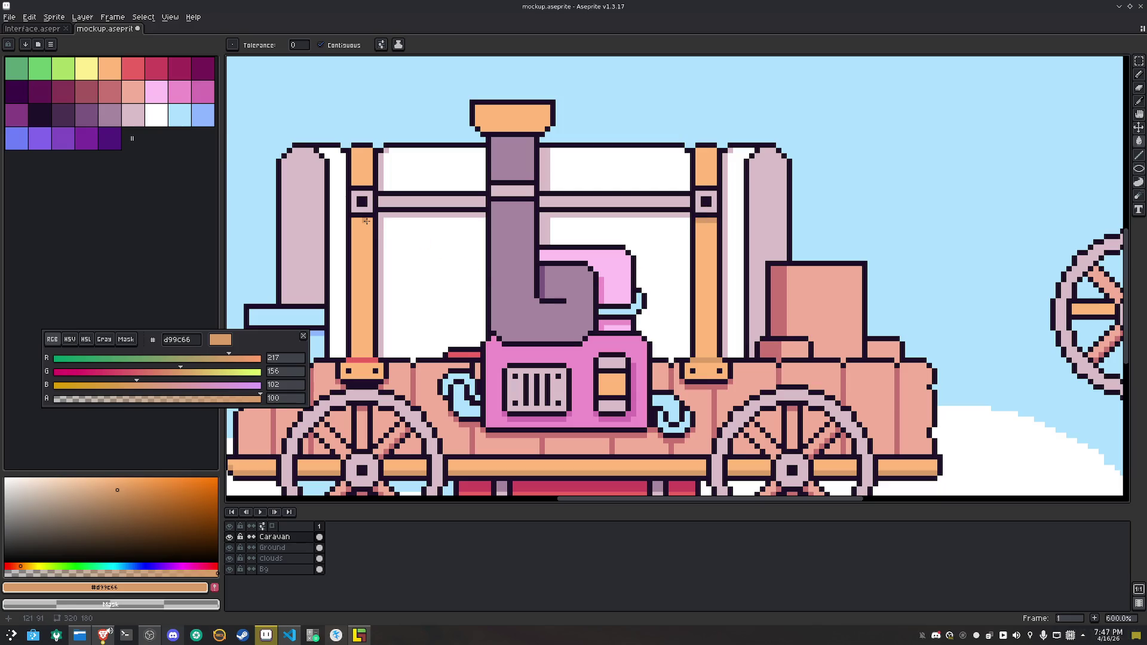
key(b)
drag(371, 220, 354, 220)
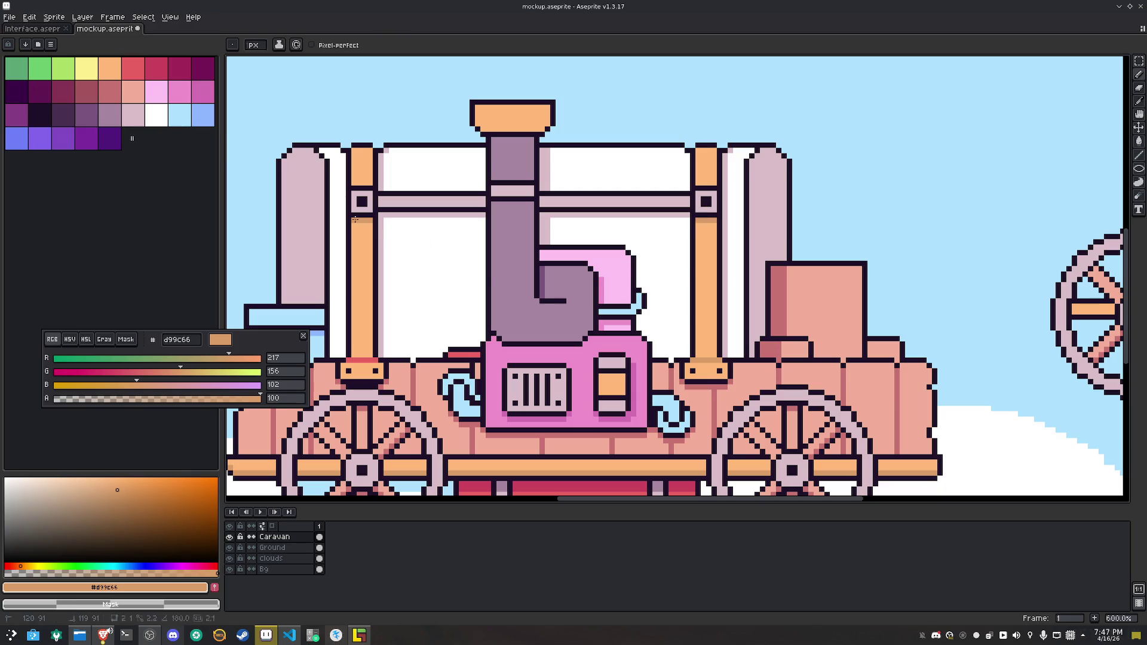
drag(375, 361, 356, 360)
alt+click(344, 360)
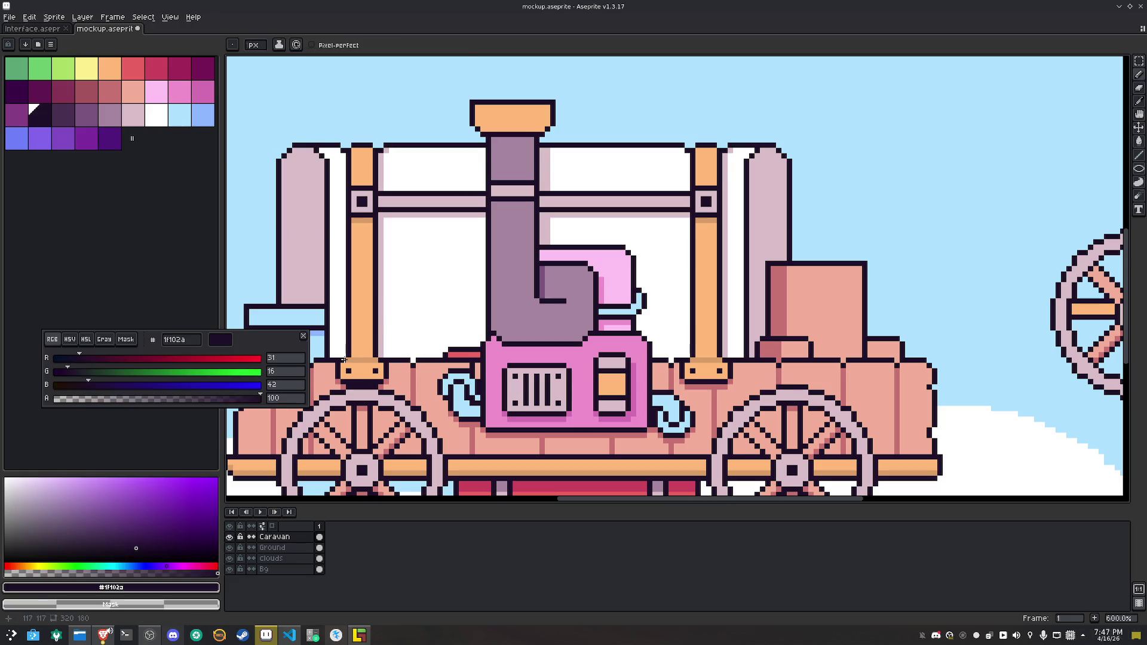
mouse_move(424, 369)
mouse_down()
mouse_move(539, 298)
mouse_move(534, 312)
mouse_up()
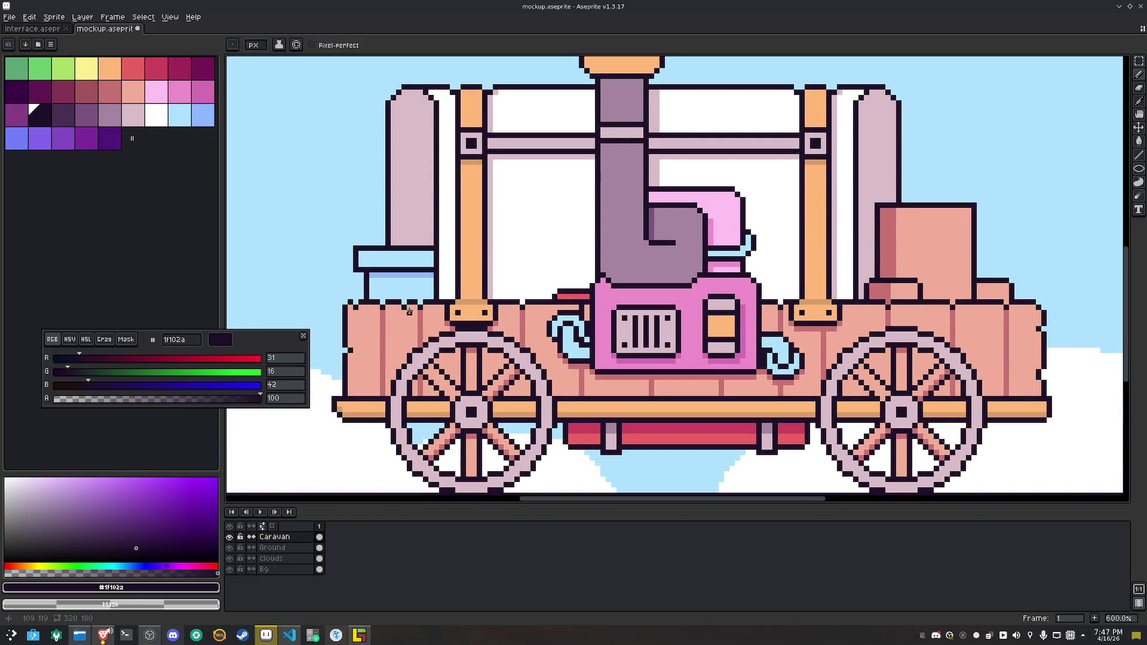
Sample the salmon plank and choose the lighter pink #ffc5b4 as the drawing colour
click(133, 91)
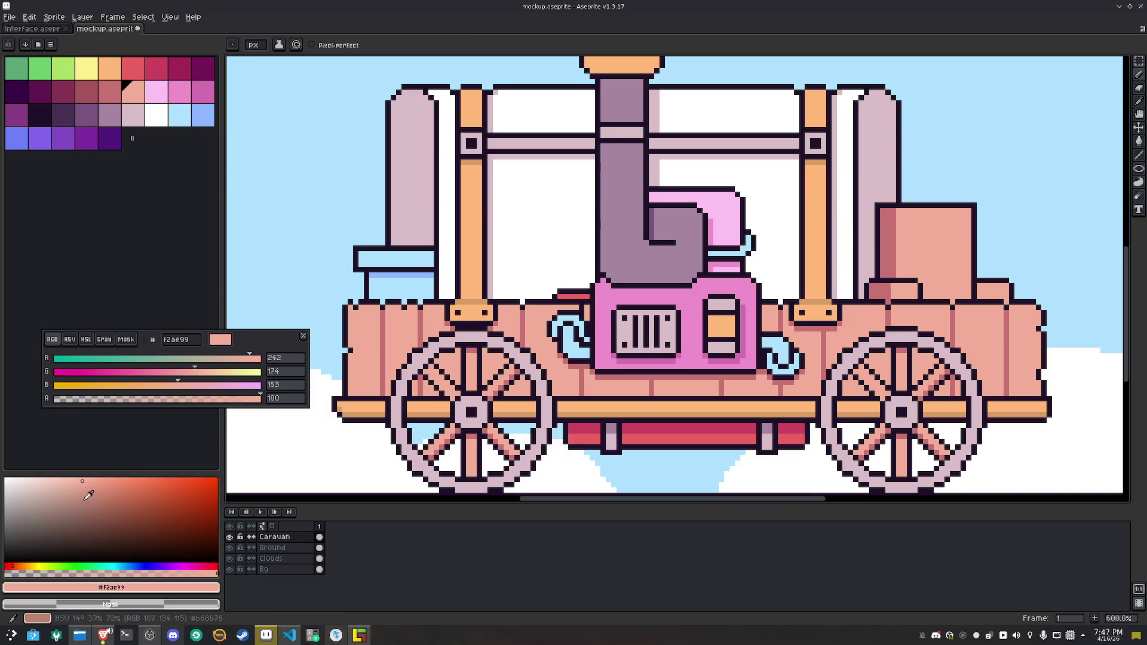
click(67, 478)
scroll(388, 287, up, 1)
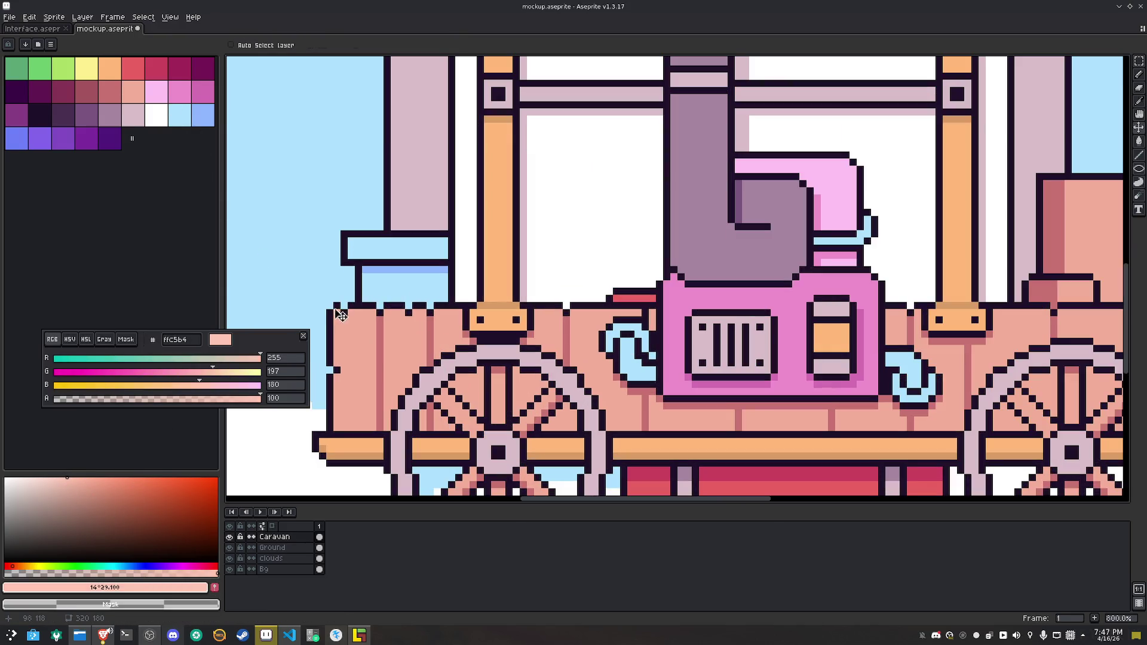
Pencil a #ffc5b4 highlight along the top edge of the left planks
scroll(347, 311, up, 3)
mouse_move(339, 312)
mouse_down()
mouse_move(353, 326)
mouse_move(368, 312)
mouse_move(468, 312)
mouse_move(482, 326)
mouse_move(581, 312)
mouse_move(285, 323)
mouse_up()
key(space)
drag(424, 325, 645, 323)
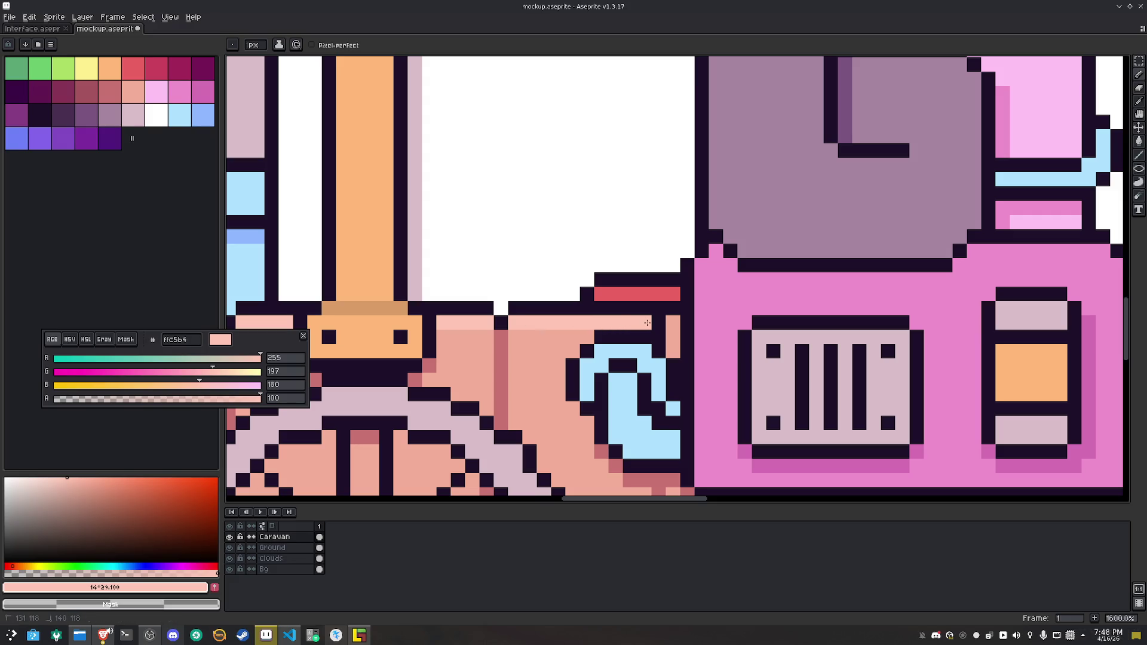
click(669, 423)
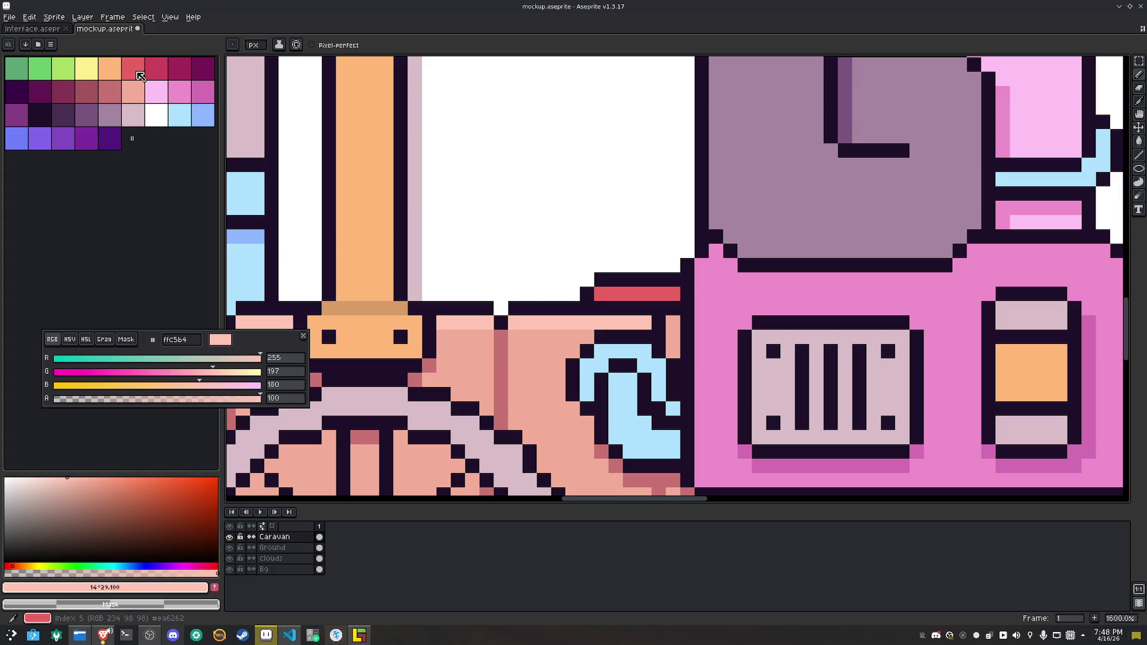
Fill the left coiled pipe green and its light-blue rim orange, undoing a stray peach fill
click(63, 67)
key(g)
click(637, 419)
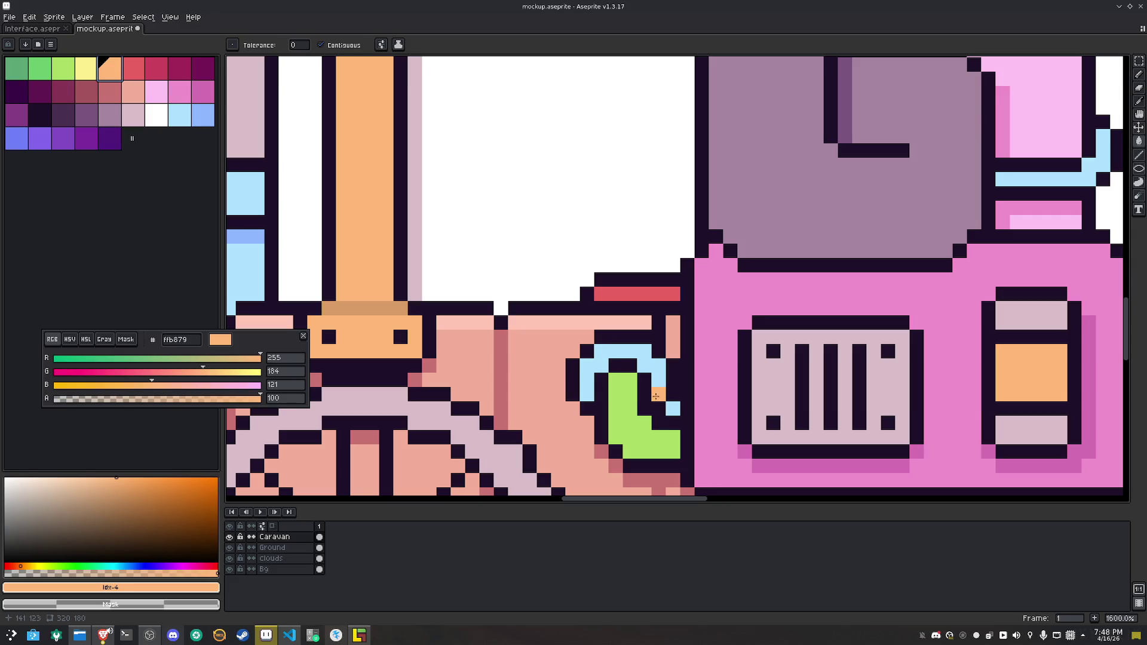
click(659, 394)
alt+click(671, 403)
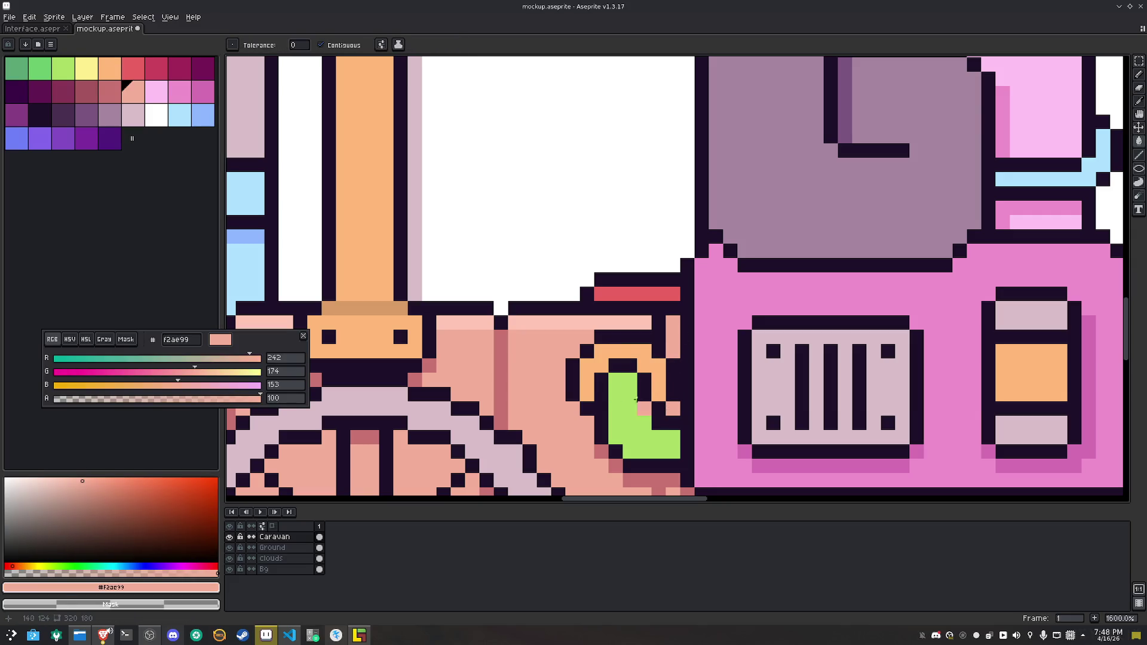
key(bracketleft)
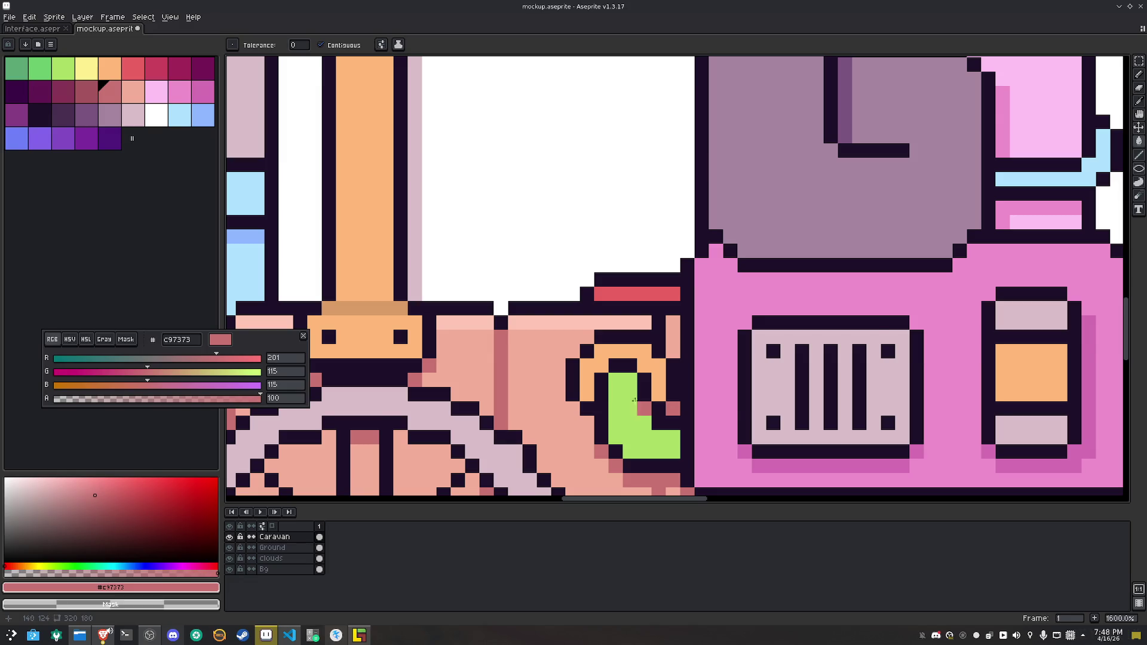
scroll(645, 402, down, 3)
scroll(429, 309, up, 3)
alt+click(429, 309)
click(439, 331)
key(ctrl+z)
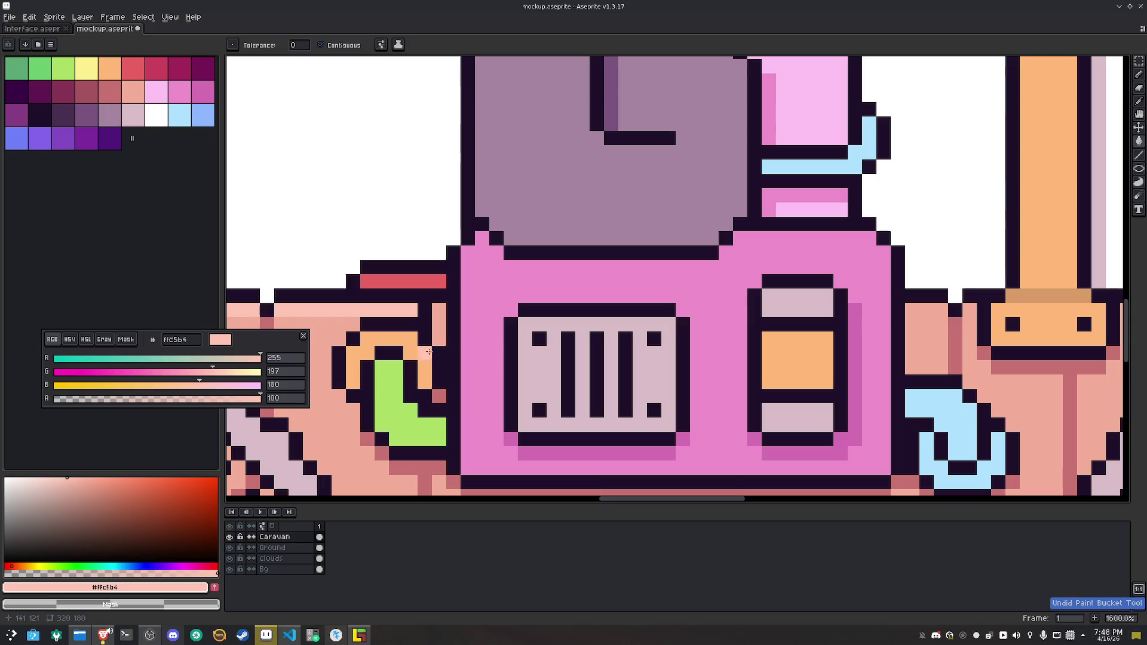
Add red and darker-salmon touch-up pixels, then extend the pink highlight along the right planks' top
key(b)
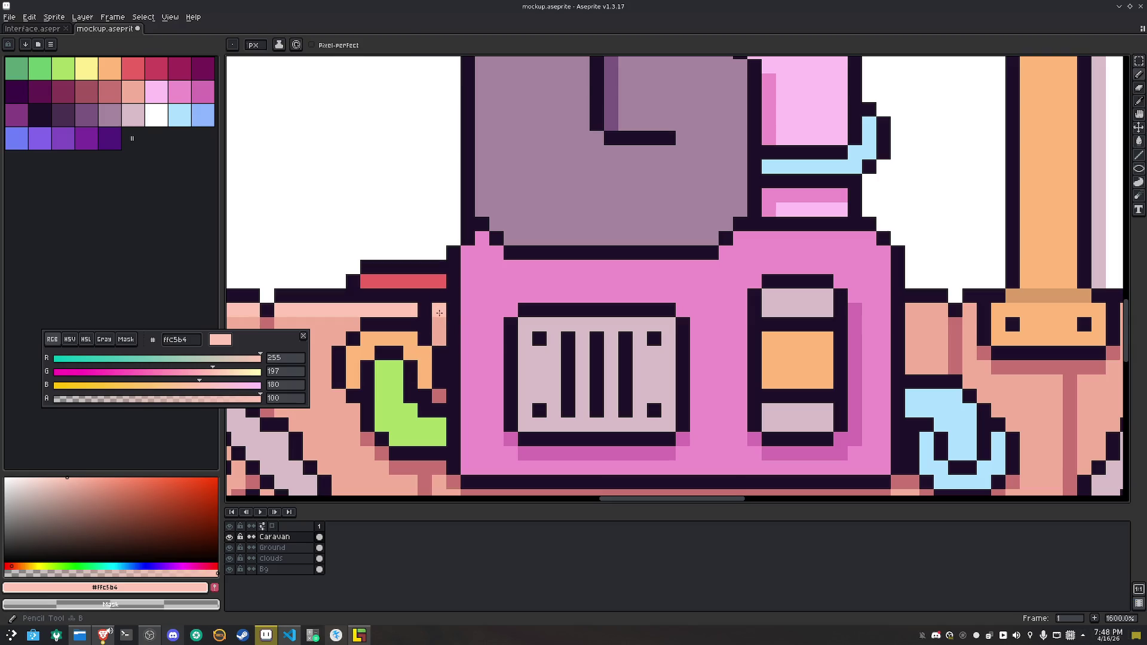
alt+click(432, 278)
click(425, 296)
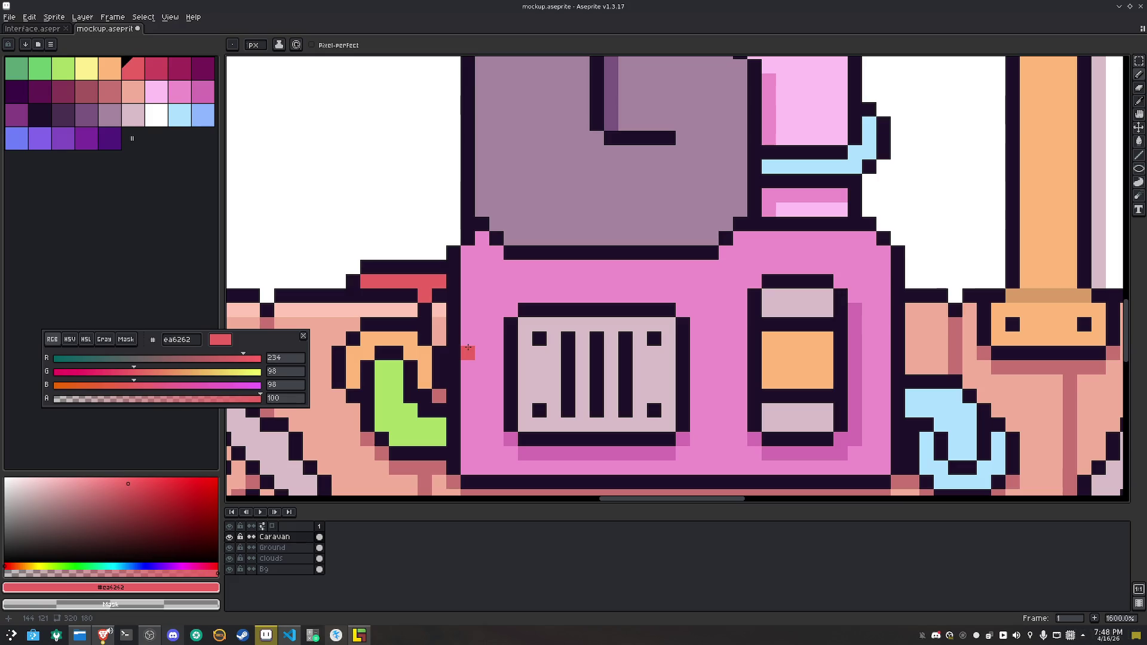
alt+click(399, 331)
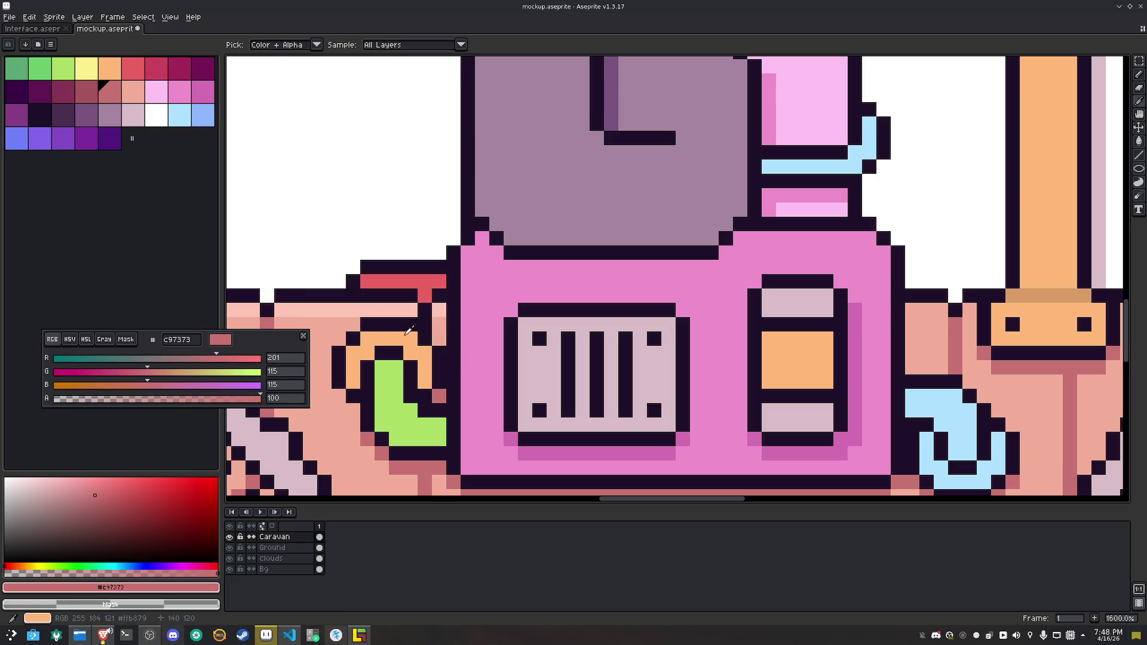
click(425, 325)
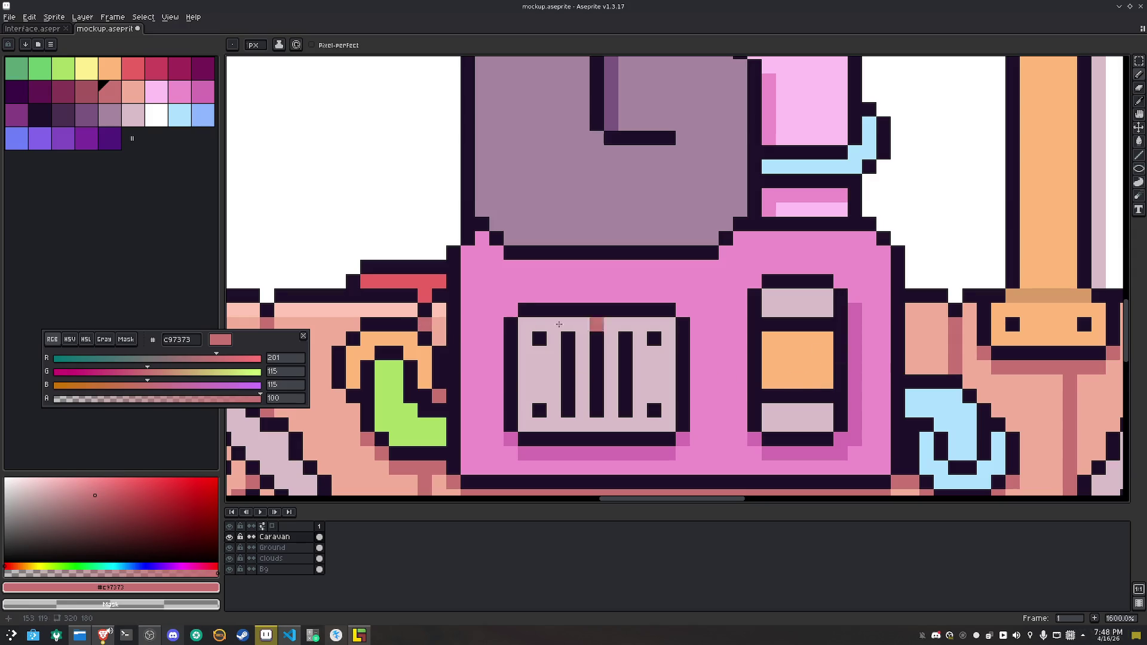
alt+click(316, 309)
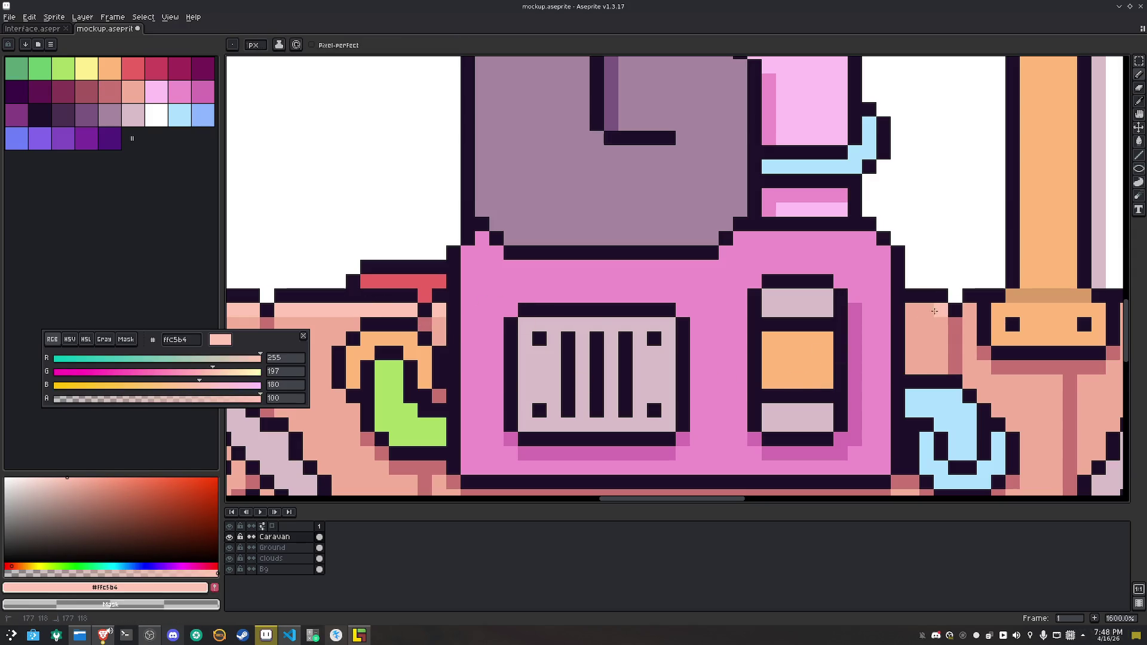
drag(1043, 352, 549, 373)
mouse_move(646, 332)
mouse_down()
mouse_move(628, 332)
mouse_move(910, 331)
mouse_move(557, 337)
mouse_move(773, 340)
mouse_move(901, 358)
mouse_up()
Fill the right coiled pipe blue-violet #6d80fa and its rim orange #ffb879, then save
scroll(785, 380, down, 4)
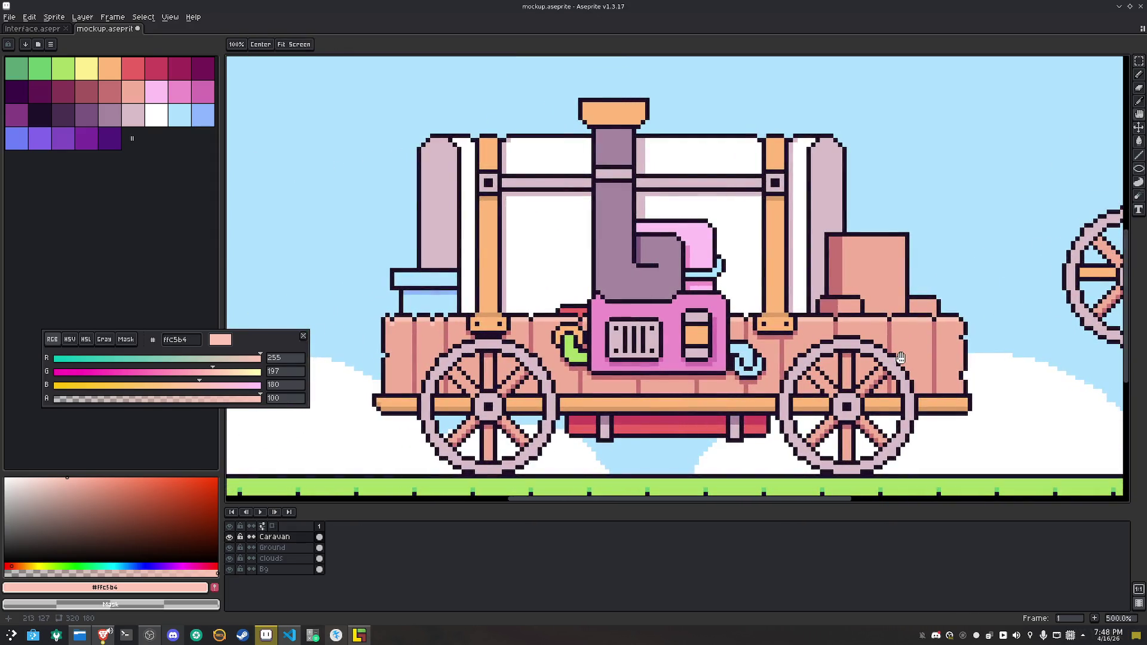
key(b)
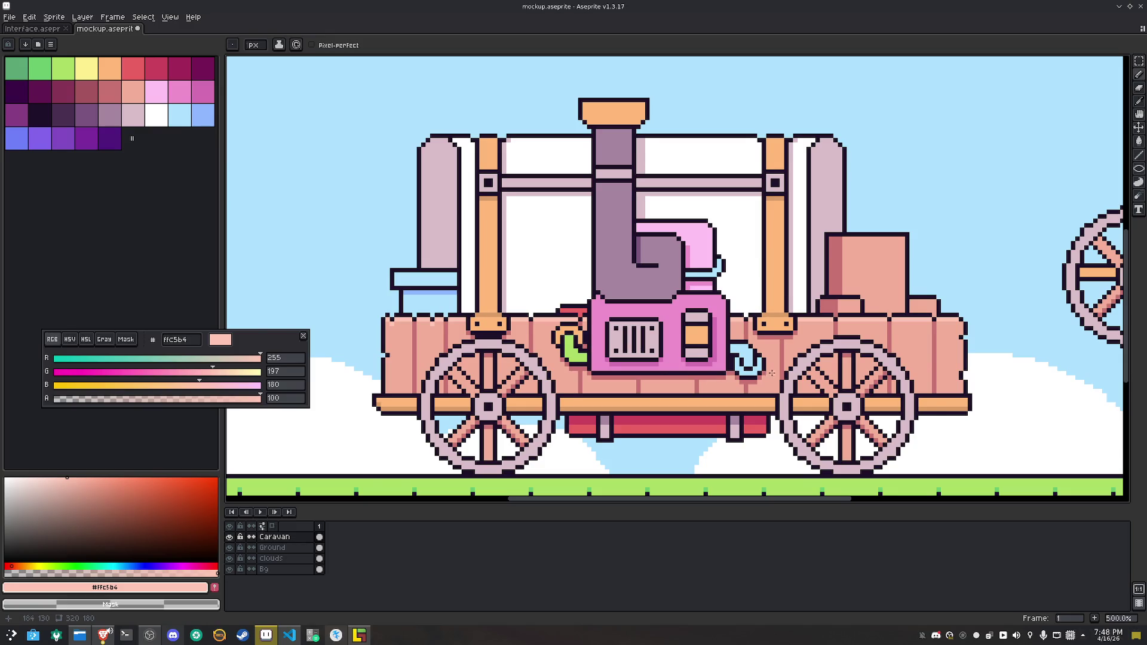
scroll(771, 374, up, 4)
click(17, 138)
key(g)
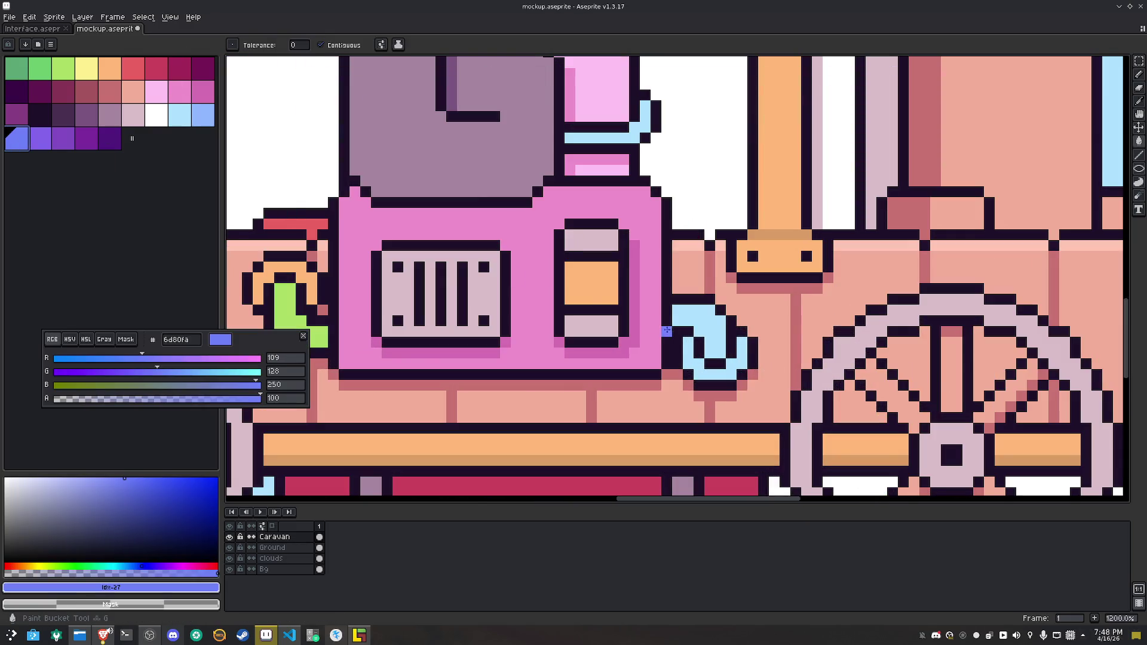
click(710, 331)
alt+click(270, 246)
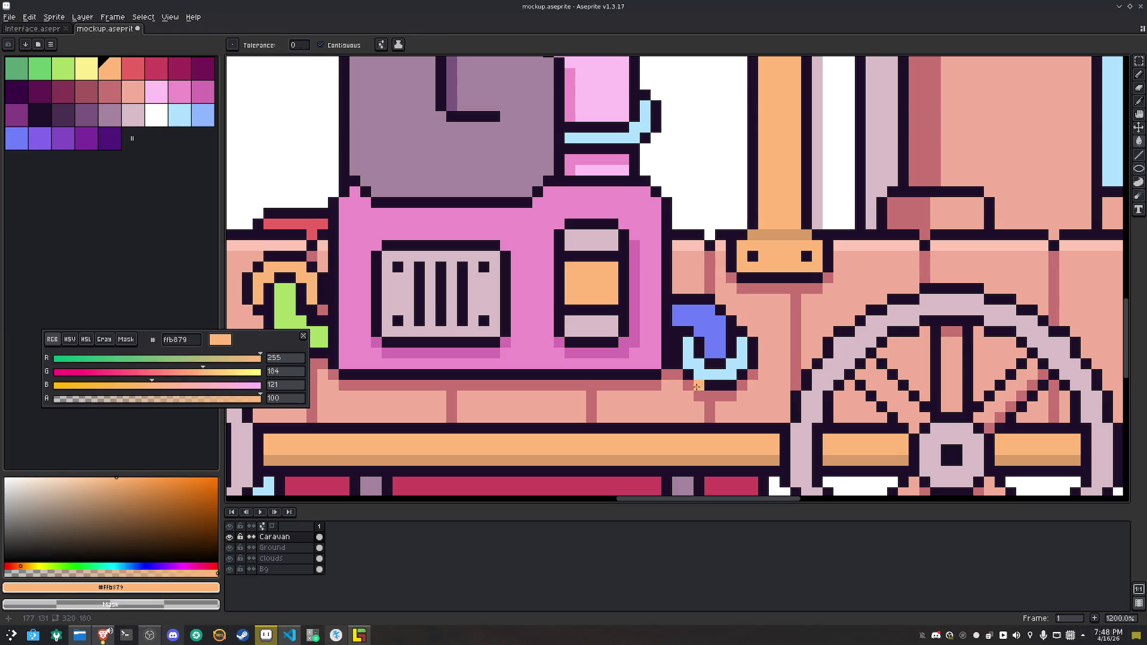
click(721, 374)
scroll(722, 374, down, 4)
key(ctrl+s)
Select the blue pipe and move it one pixel left
scroll(730, 359, up, 5)
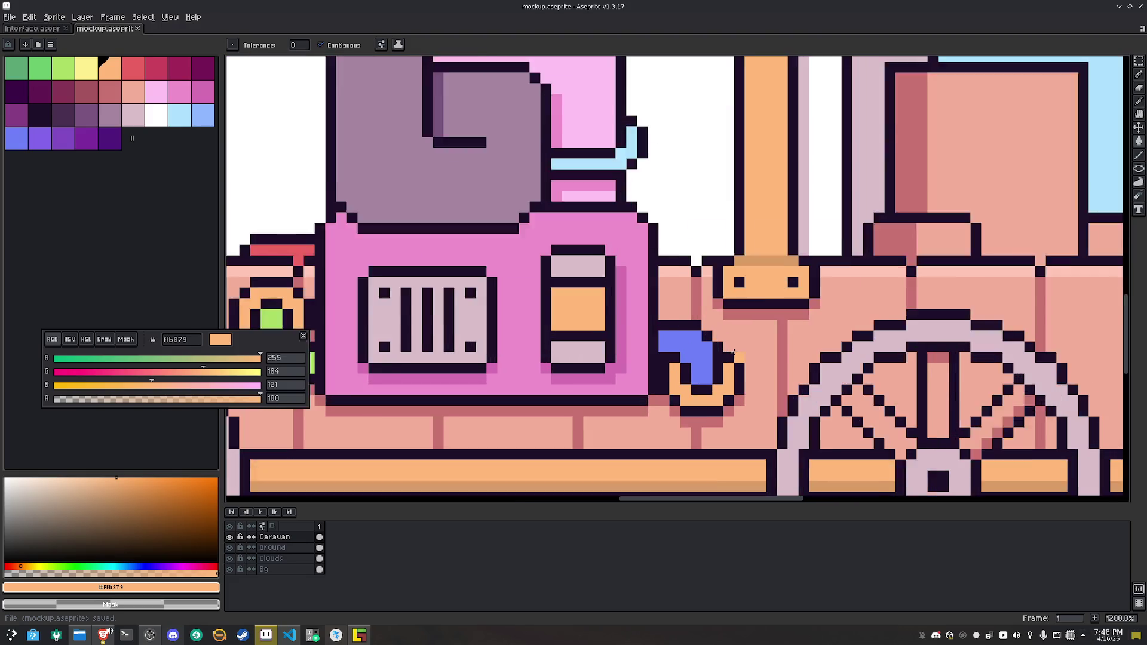
key(m)
mouse_move(741, 445)
mouse_down()
mouse_move(635, 338)
mouse_move(633, 308)
mouse_up()
drag(672, 355, 658, 354)
key(ctrl+d)
Paint the exposed light-blue column beside the pipe salmon and pick a lighter peach shade
key(i)
click(641, 359)
key(b)
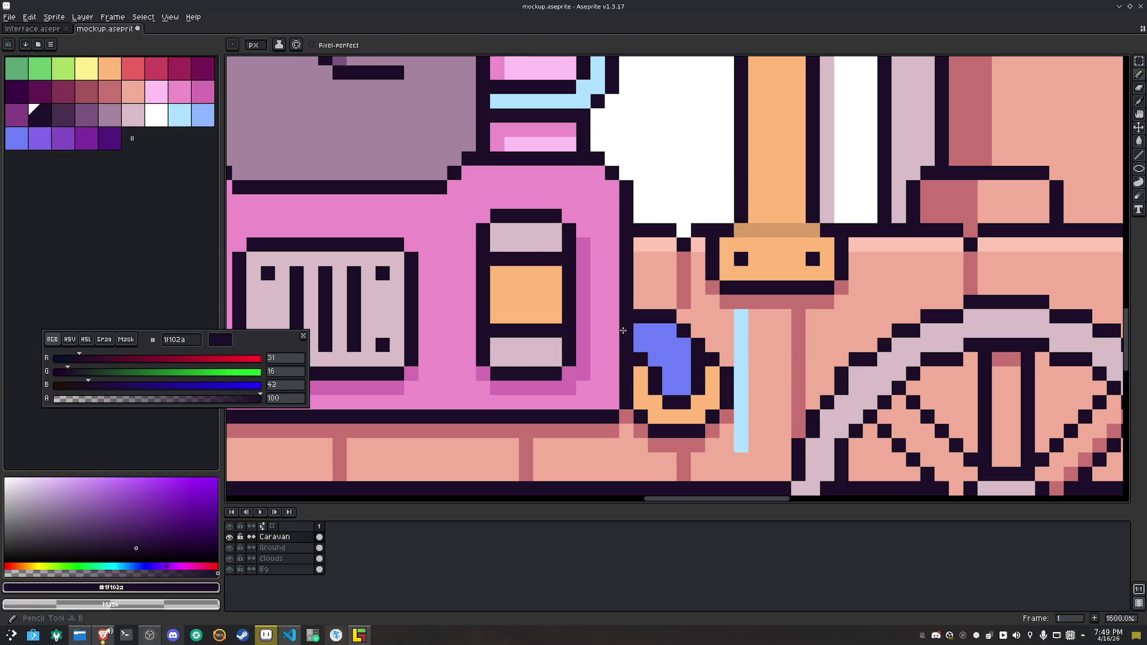
alt+click(768, 402)
drag(741, 449, 741, 311)
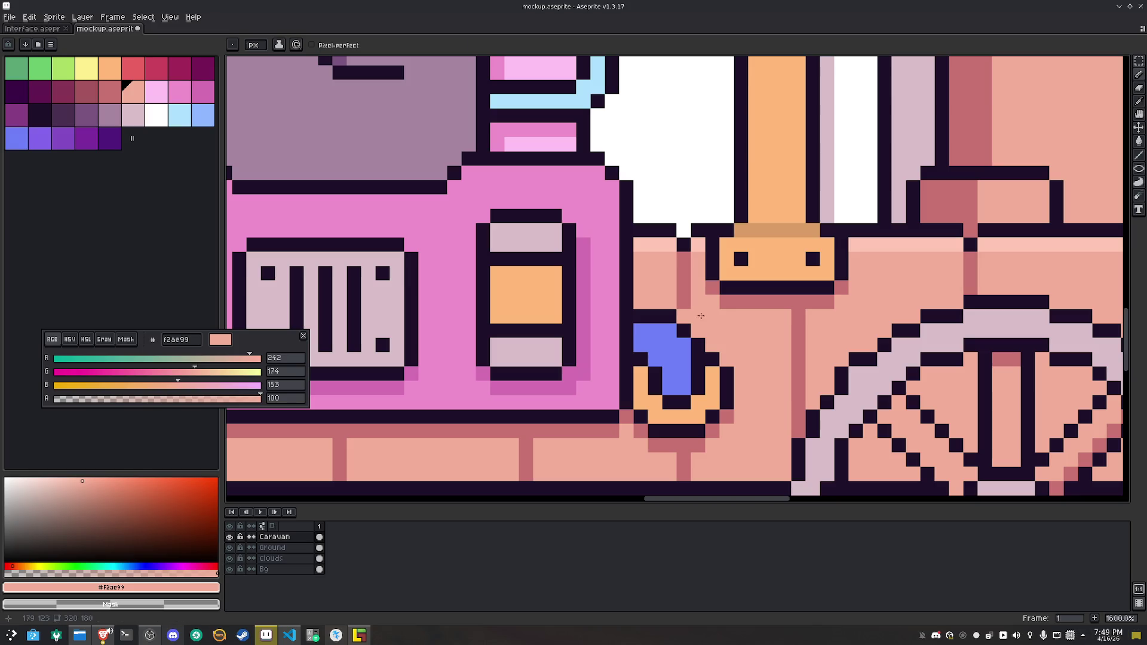
scroll(707, 318, down, 4)
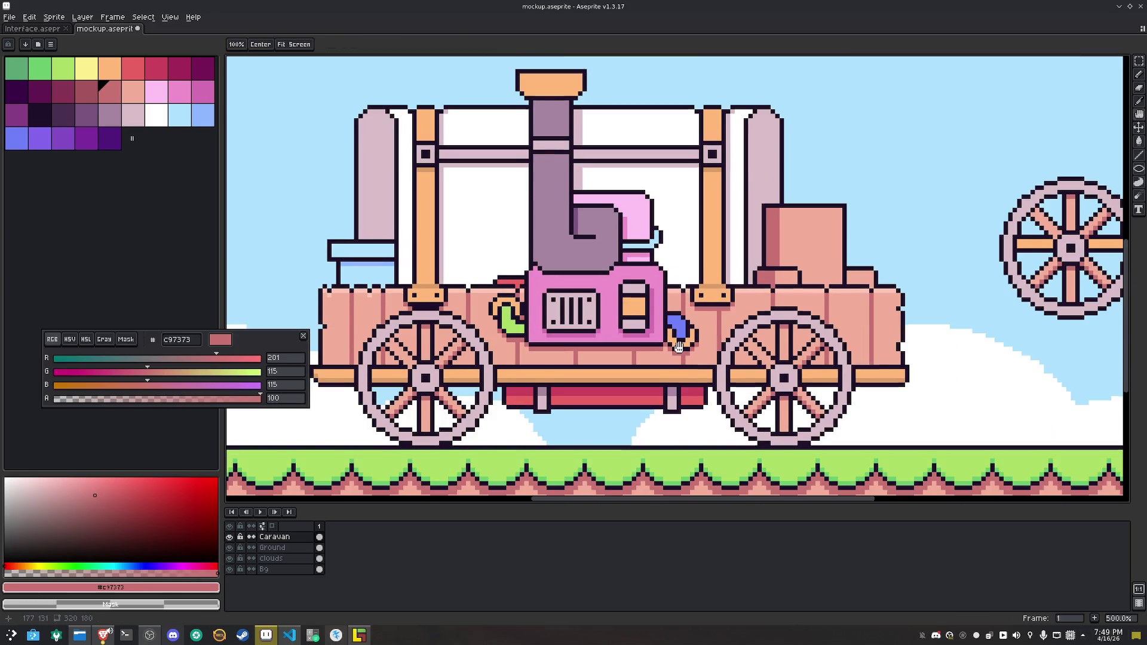
scroll(679, 347, up, 2)
alt+click(705, 307)
click(91, 478)
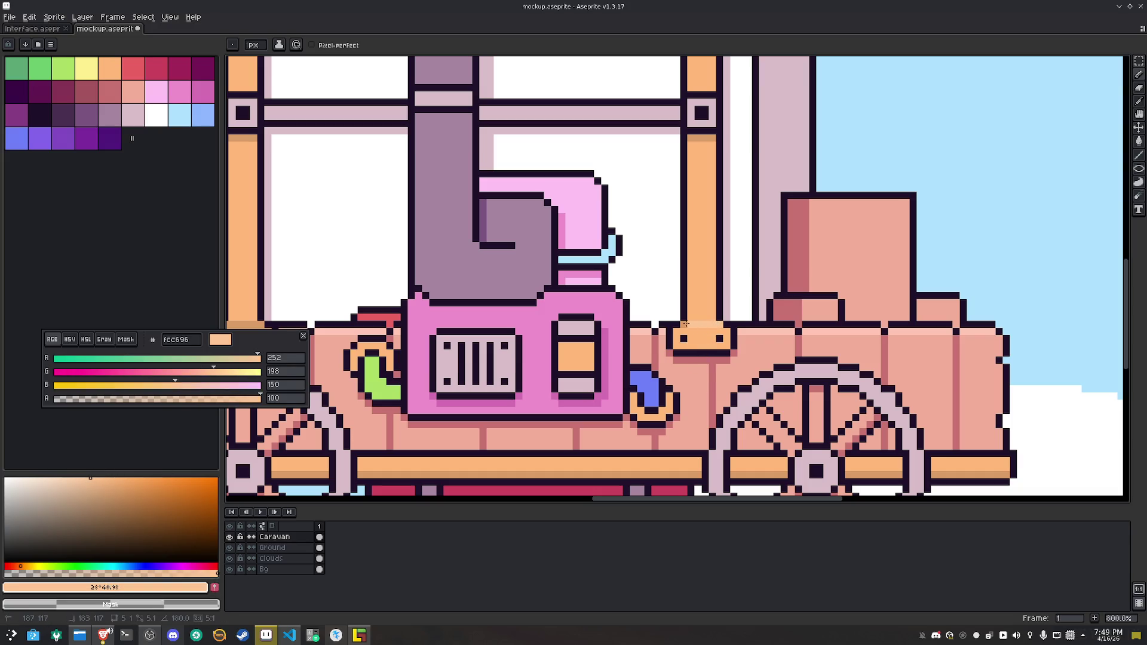
scroll(635, 343, left, 3)
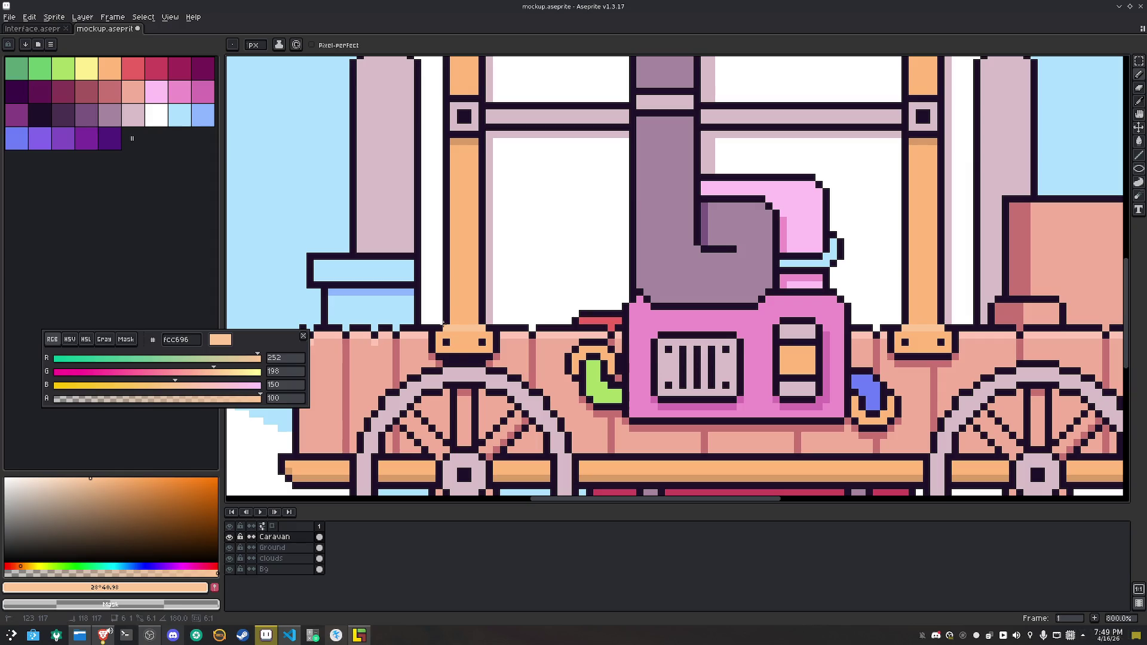
Highlight the left pillar's top in light peach and add a dark pixel below its square
scroll(447, 324, up, 2)
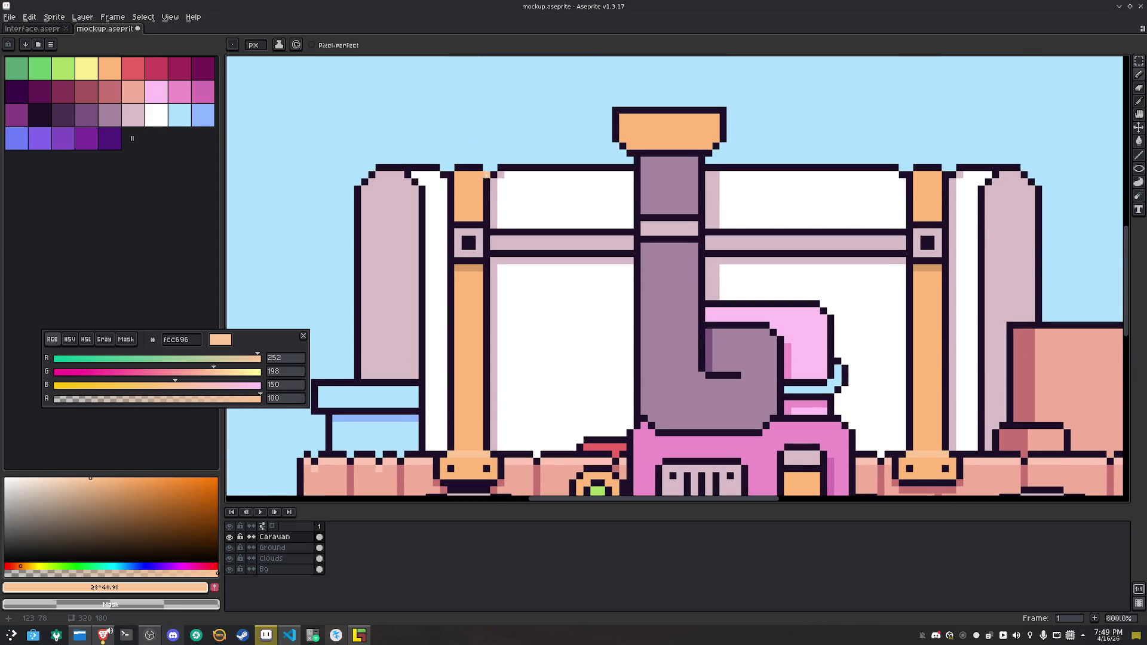
mouse_move(480, 175)
mouse_down()
mouse_move(459, 177)
mouse_move(476, 179)
mouse_up()
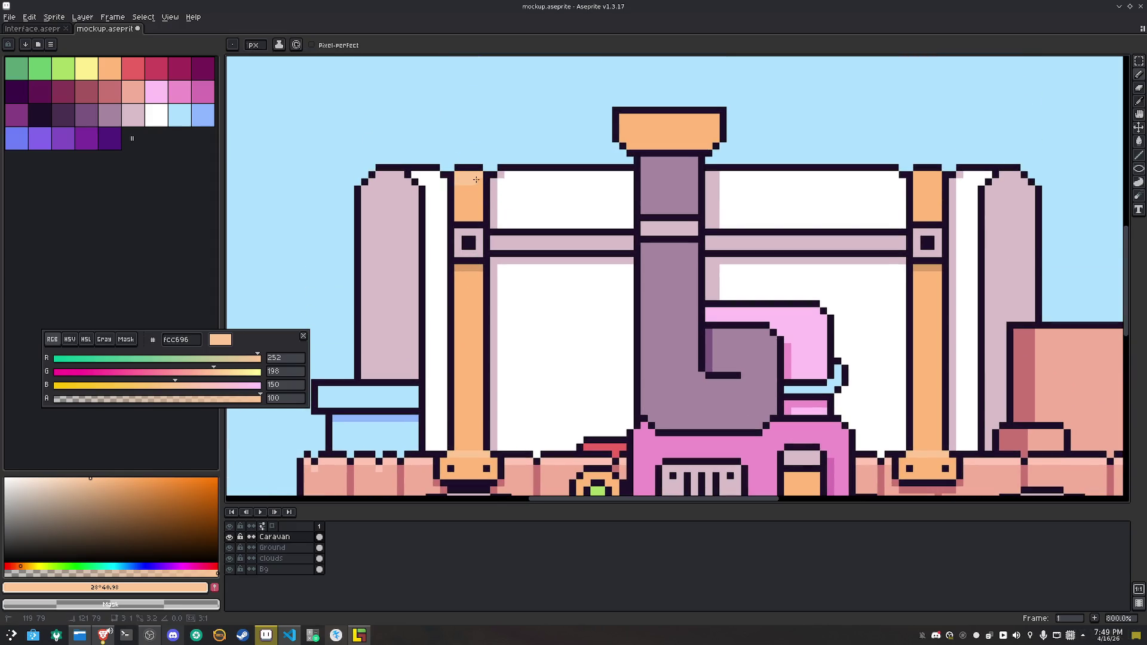
alt+click(479, 179)
key(ctrl+z)
click(115, 479)
click(67, 479)
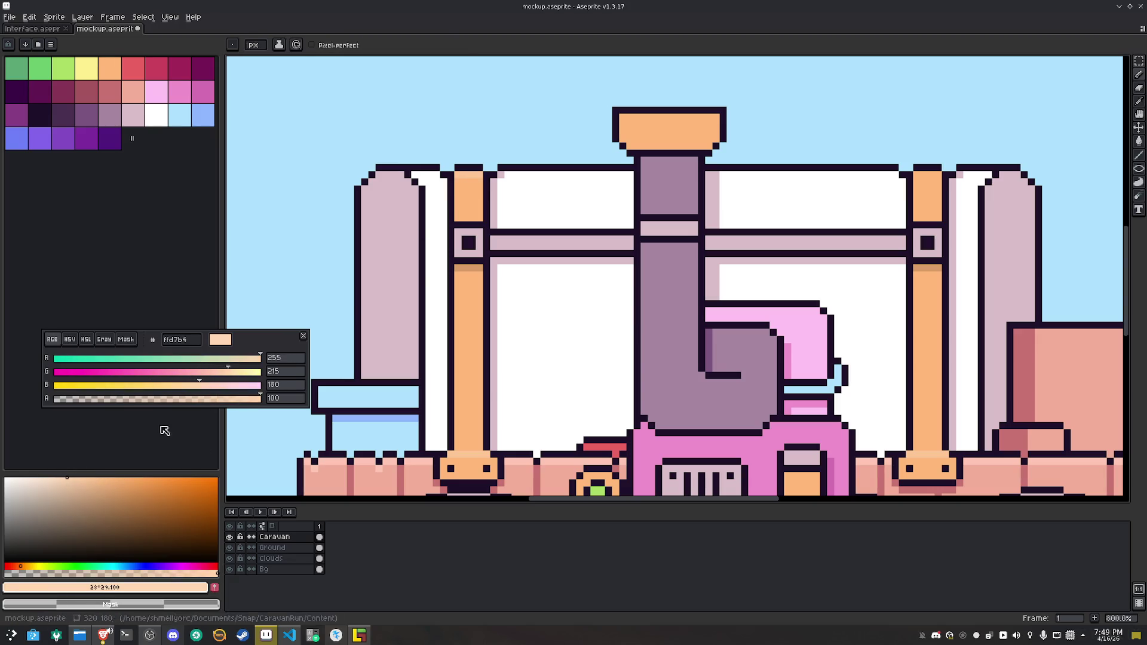
drag(479, 173, 461, 174)
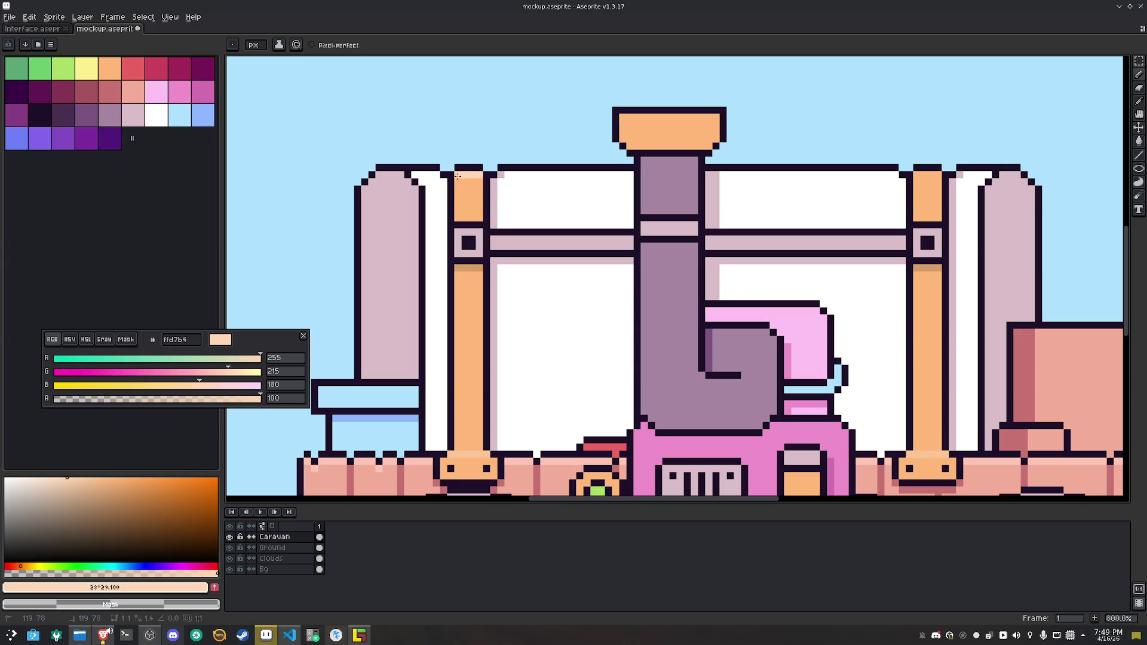
mouse_move(620, 113)
mouse_down()
mouse_move(720, 115)
mouse_move(638, 114)
mouse_up()
alt+click(640, 109)
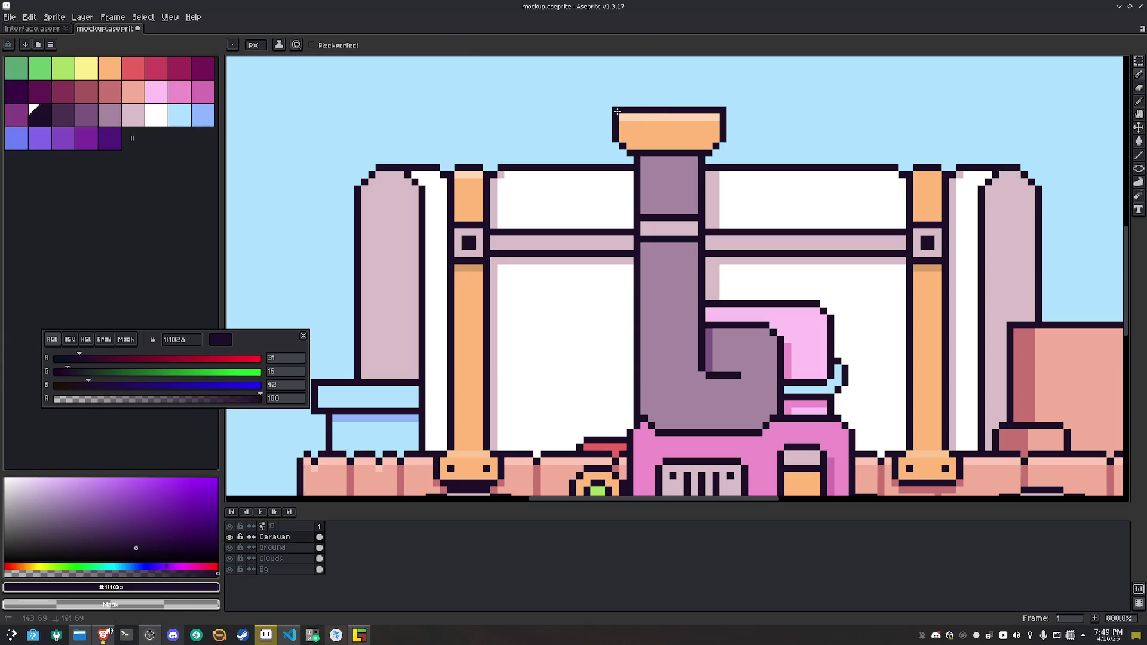
key(ctrl+z)
key(ctrl+z)
key(ctrl+z)
click(464, 265)
alt+click(930, 175)
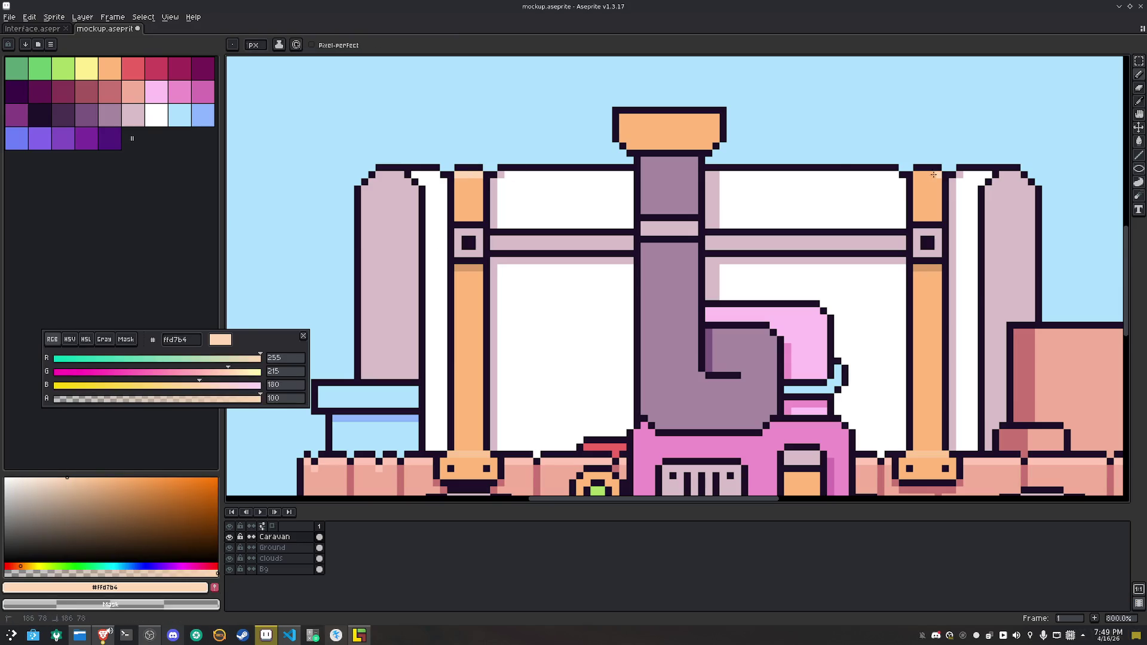
Extend the dark outline along the roof line and paint the sky-blue roof pixels white
scroll(873, 255, down, 3)
scroll(721, 248, up, 1)
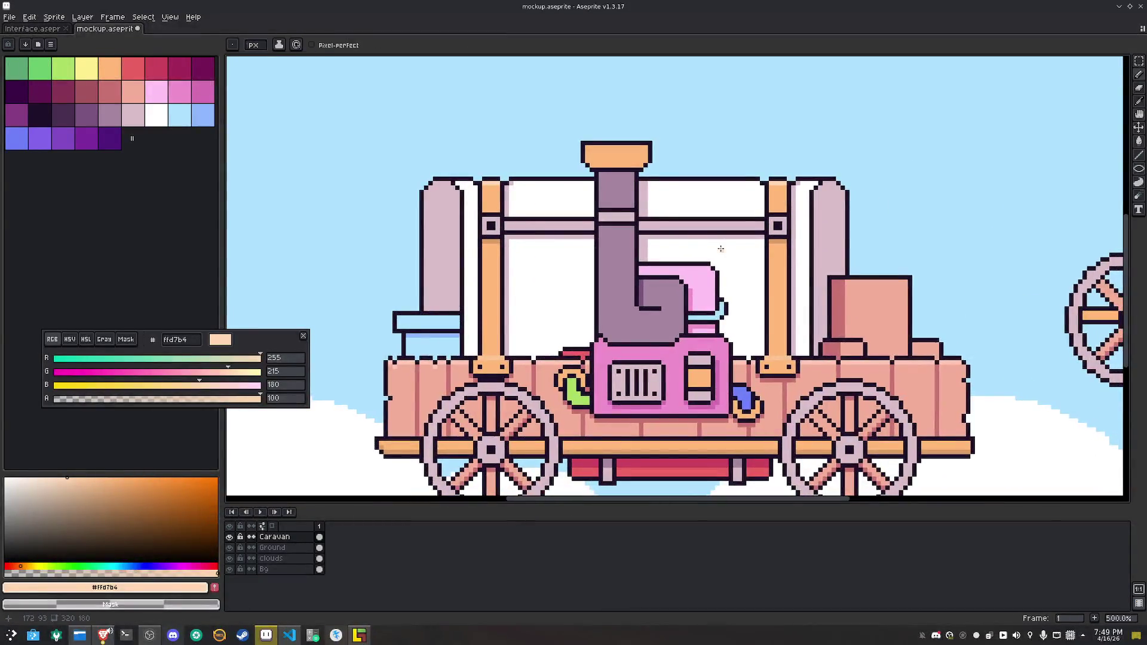
scroll(686, 177, up, 2)
alt+click(714, 185)
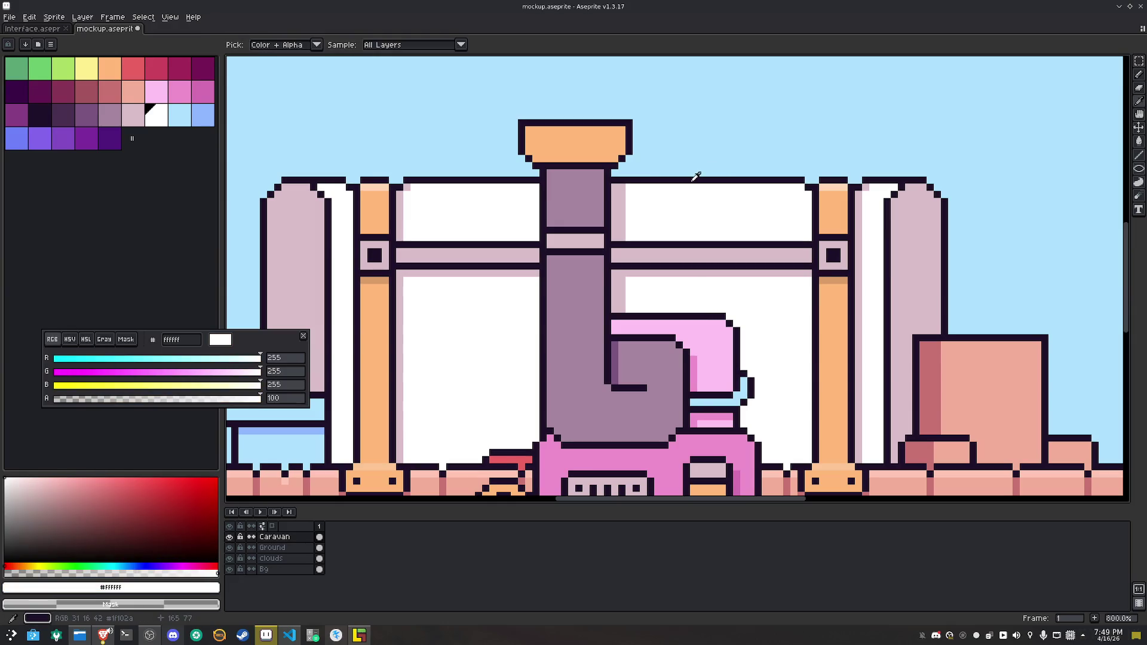
alt+click(685, 178)
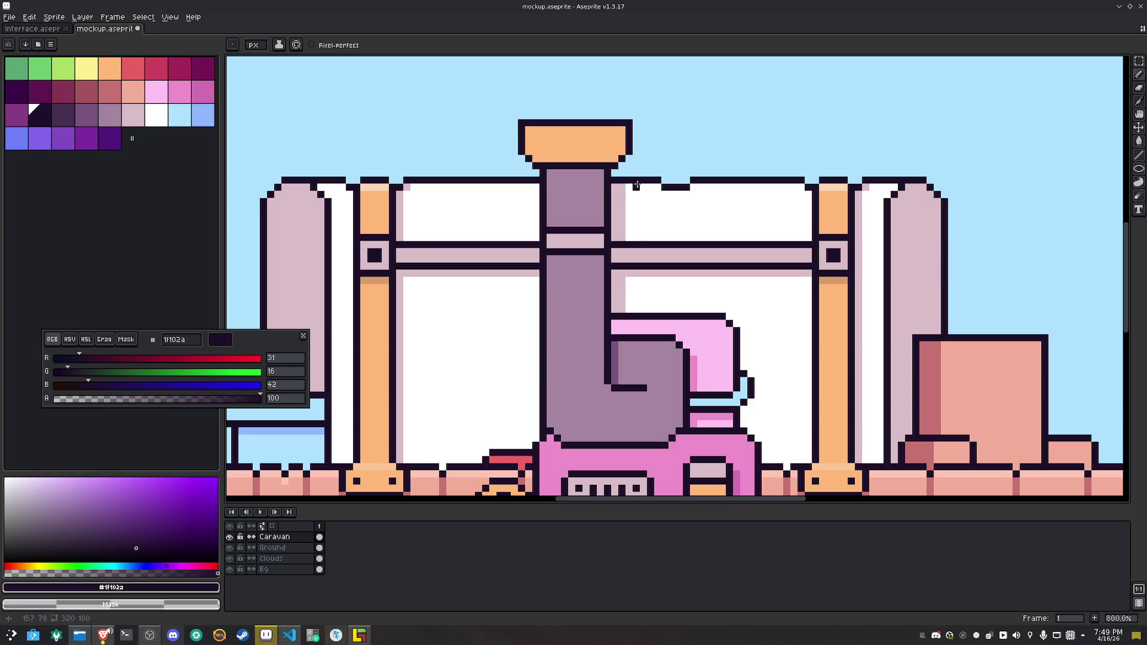
drag(662, 185, 681, 181)
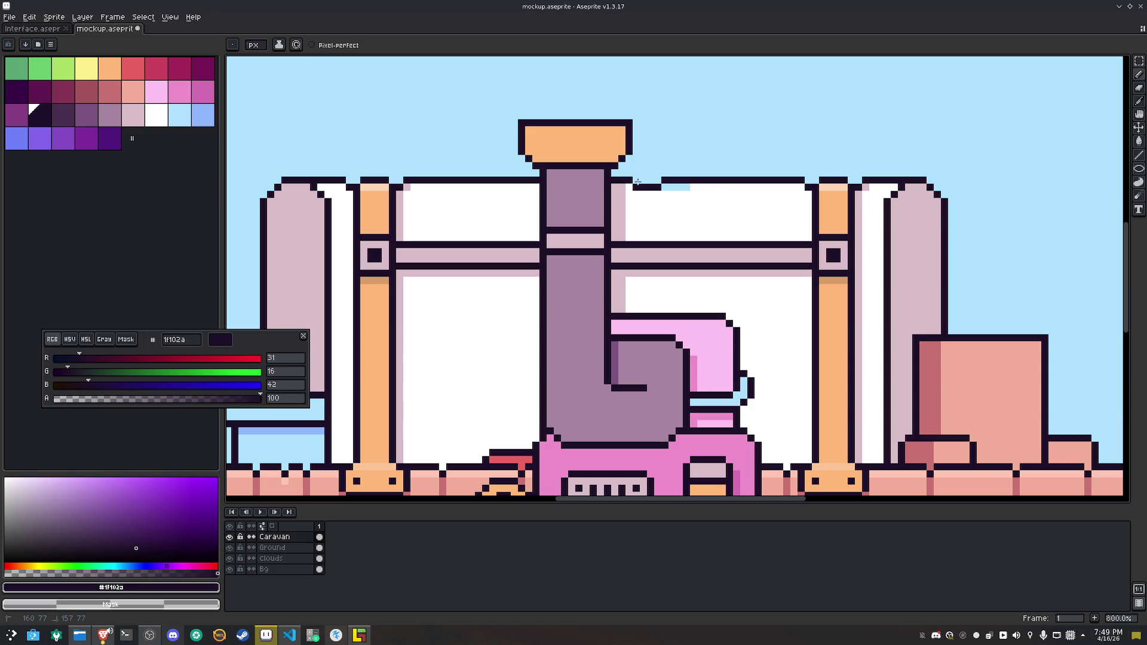
alt+click(632, 189)
click(678, 190)
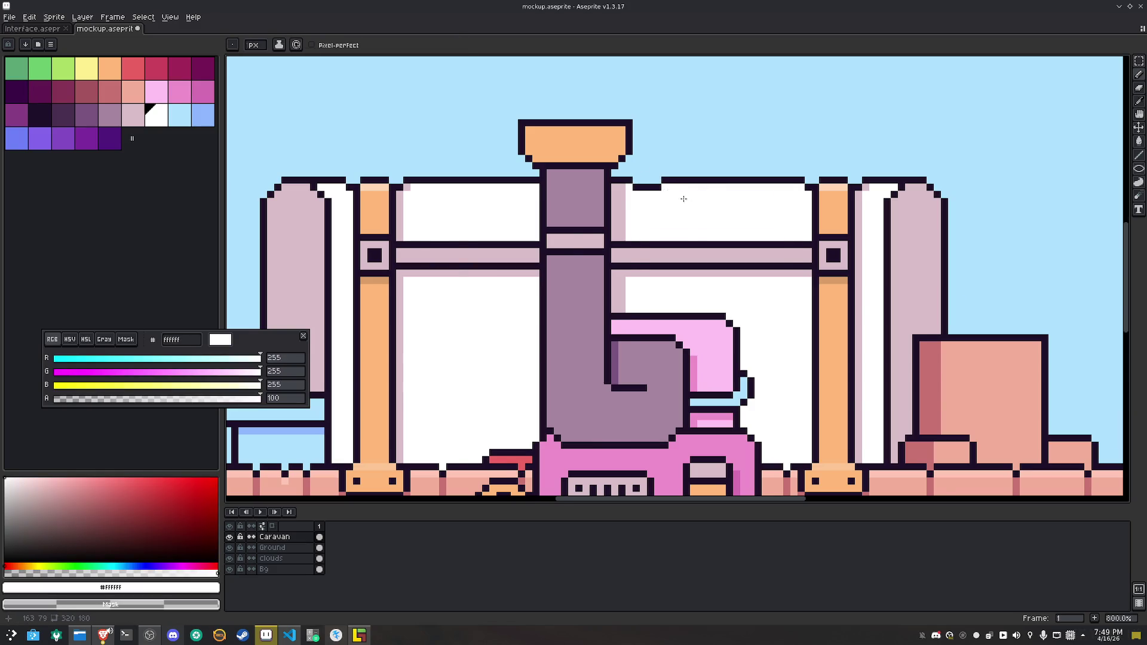
scroll(679, 195, down, 3)
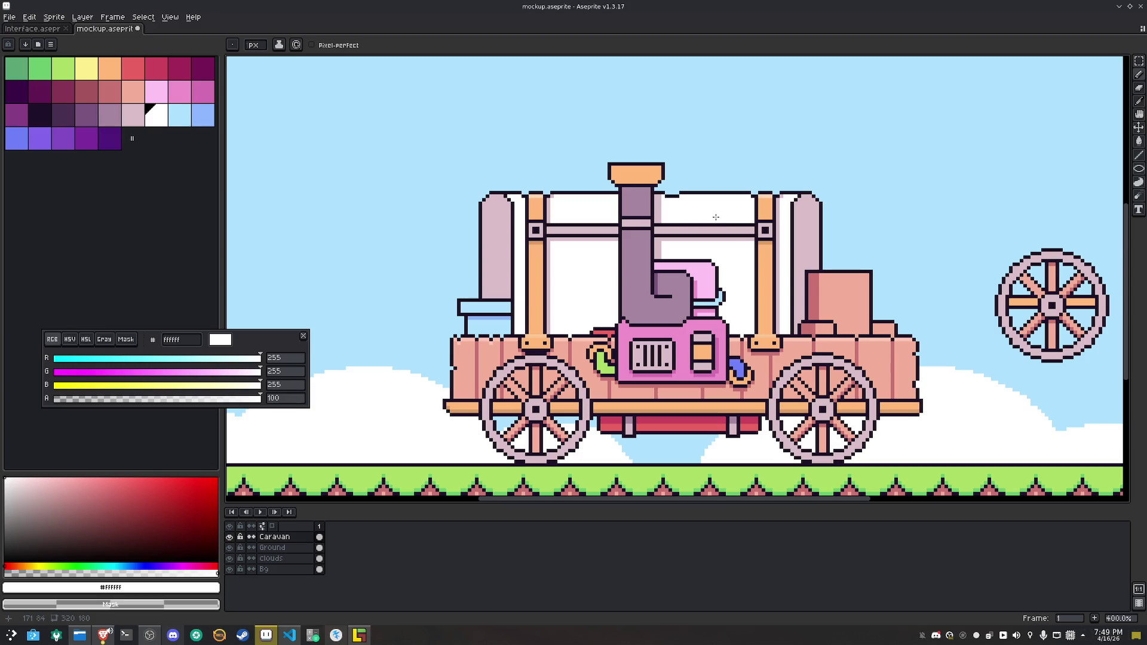
Save the mockup and flood-fill the caravan's light-blue bar with light purple #8465ec
key(ctrl+s)
drag(743, 307, 737, 258)
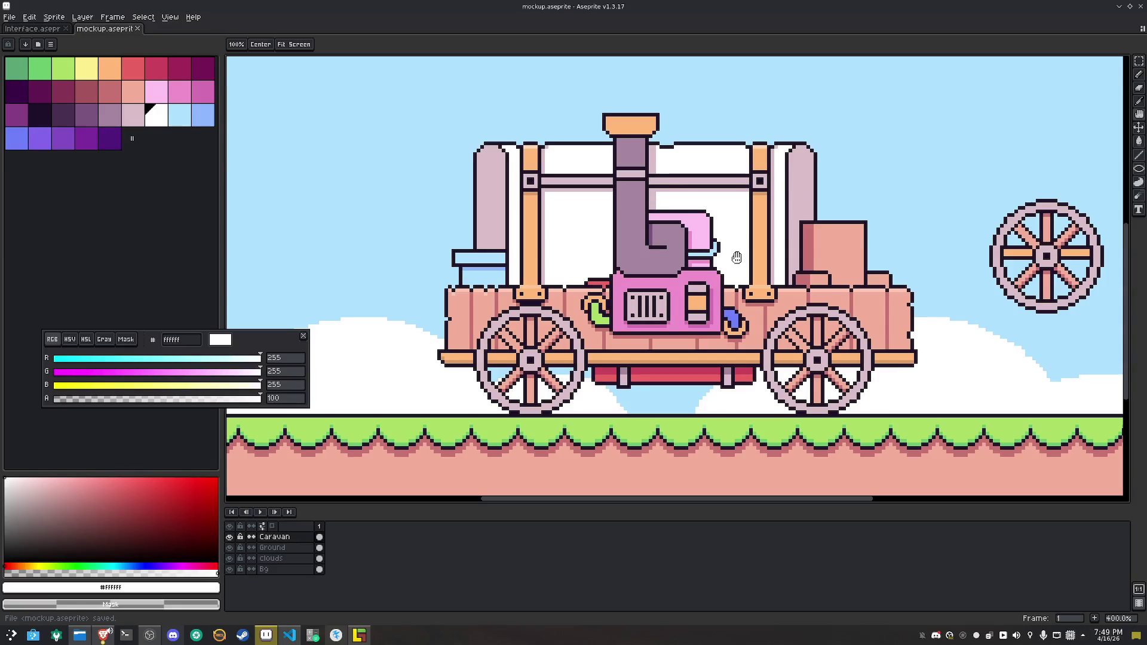
key(b)
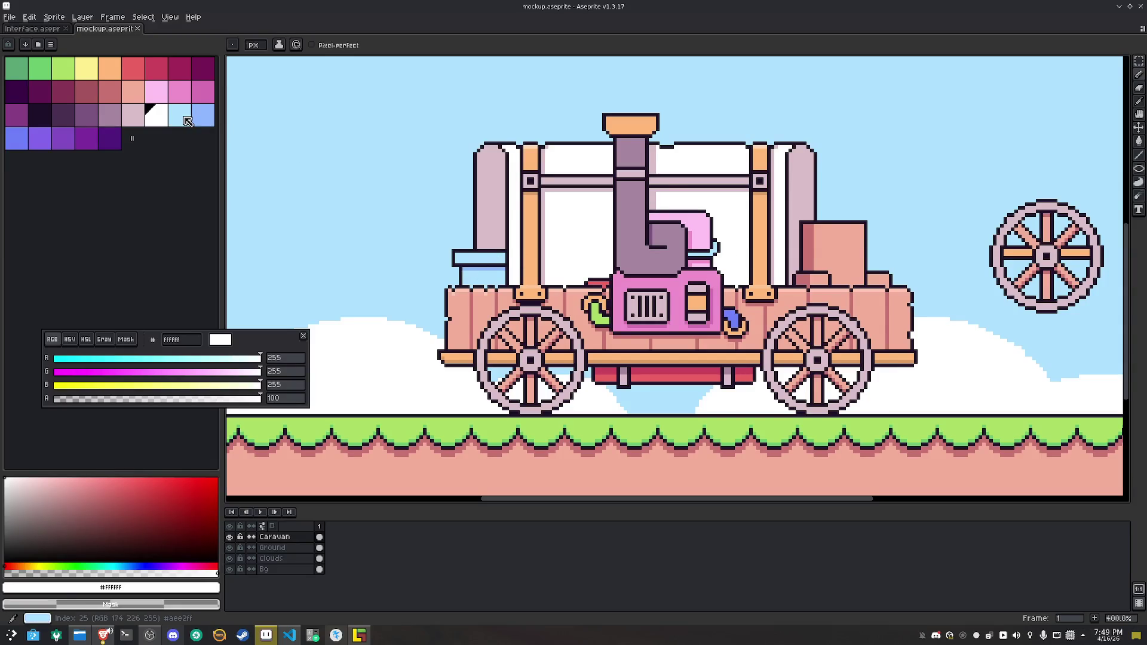
click(39, 138)
key(g)
click(496, 267)
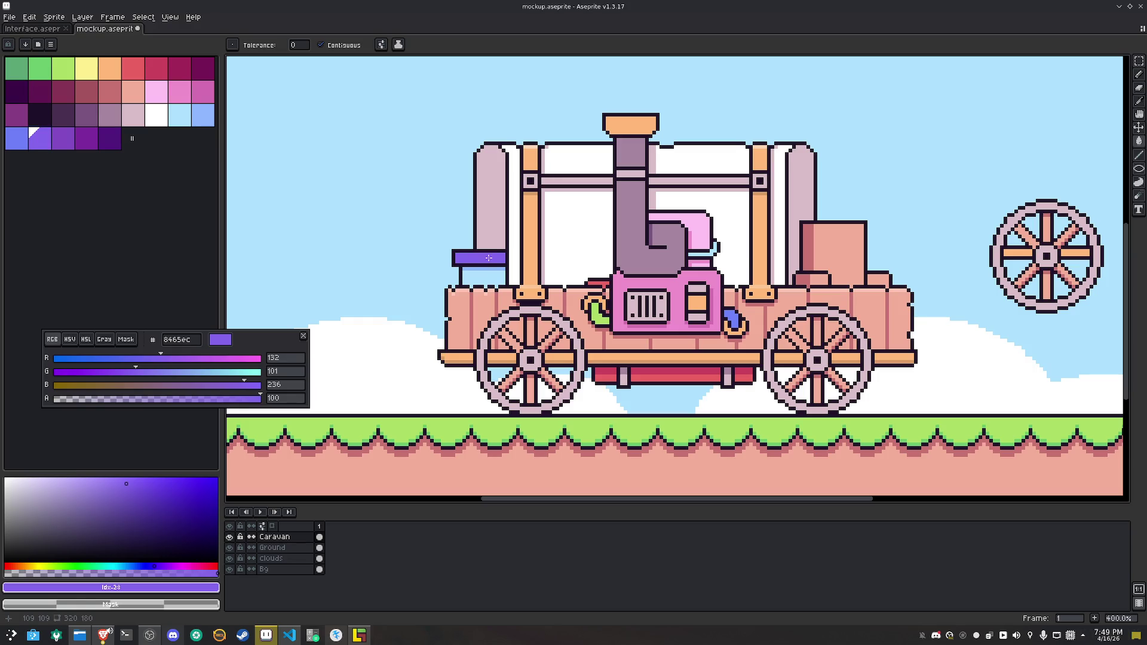
Fill the blocks below in #834dc4 and #7d2da0, then refill the lower block light purple
click(63, 138)
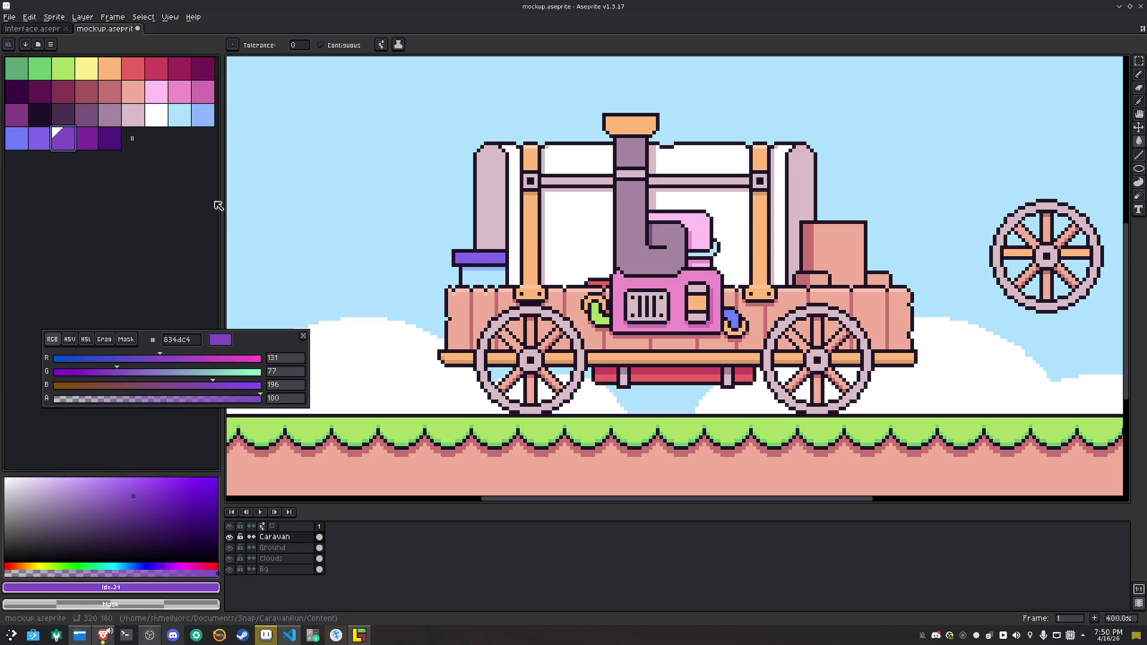
click(479, 276)
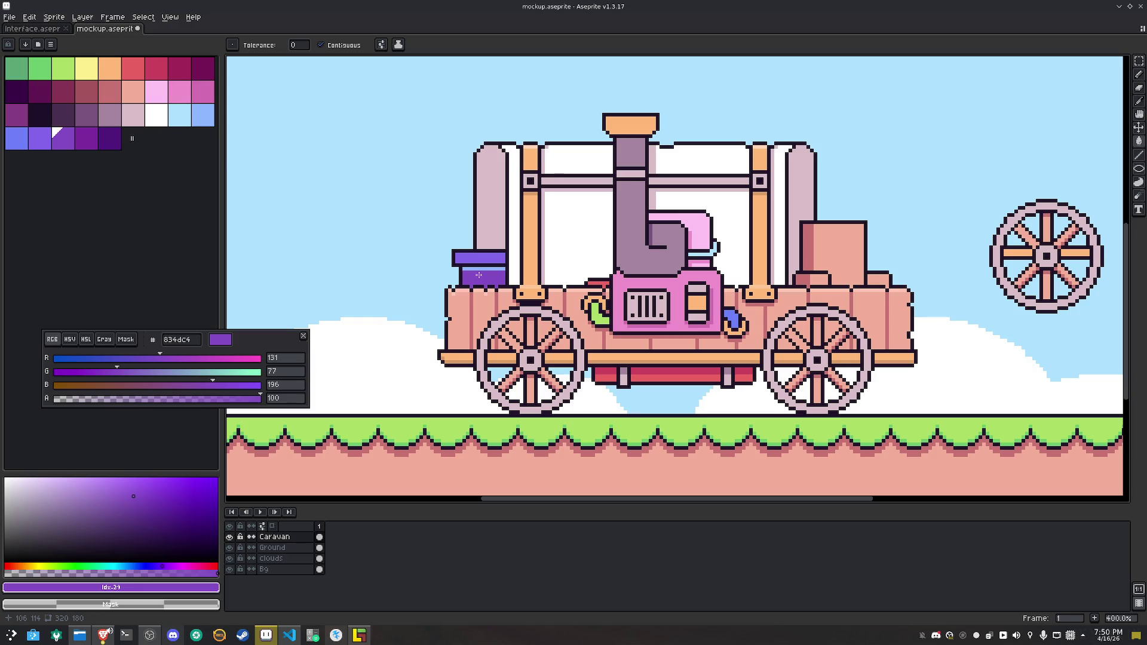
click(87, 139)
click(471, 275)
scroll(471, 275, up, 5)
click(39, 138)
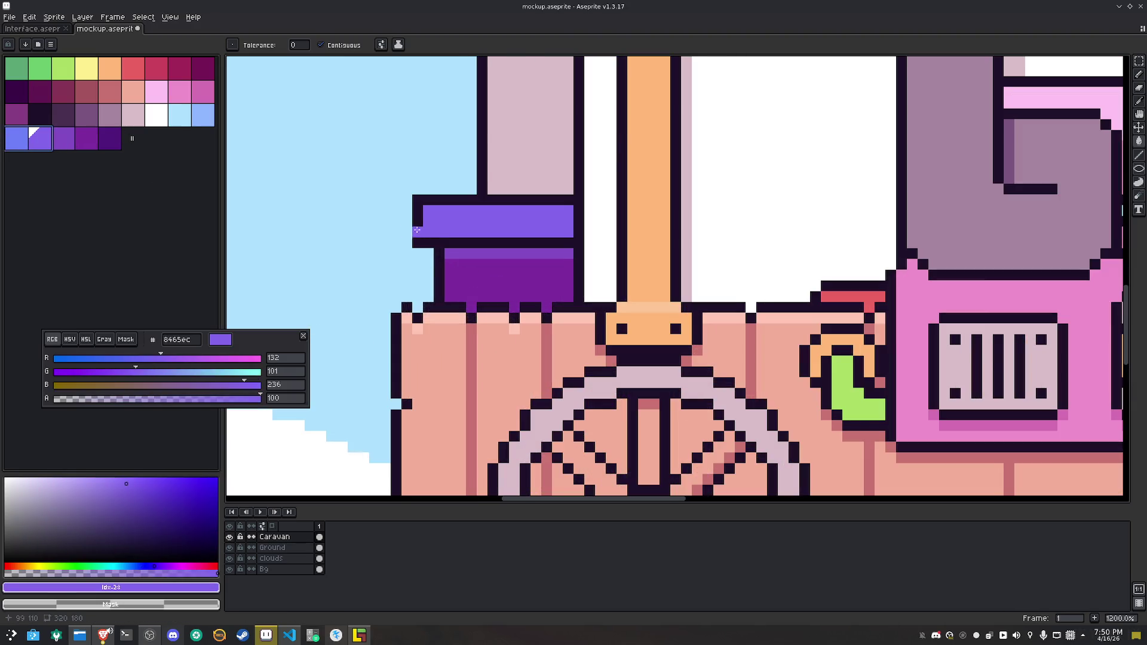
click(482, 287)
click(497, 253)
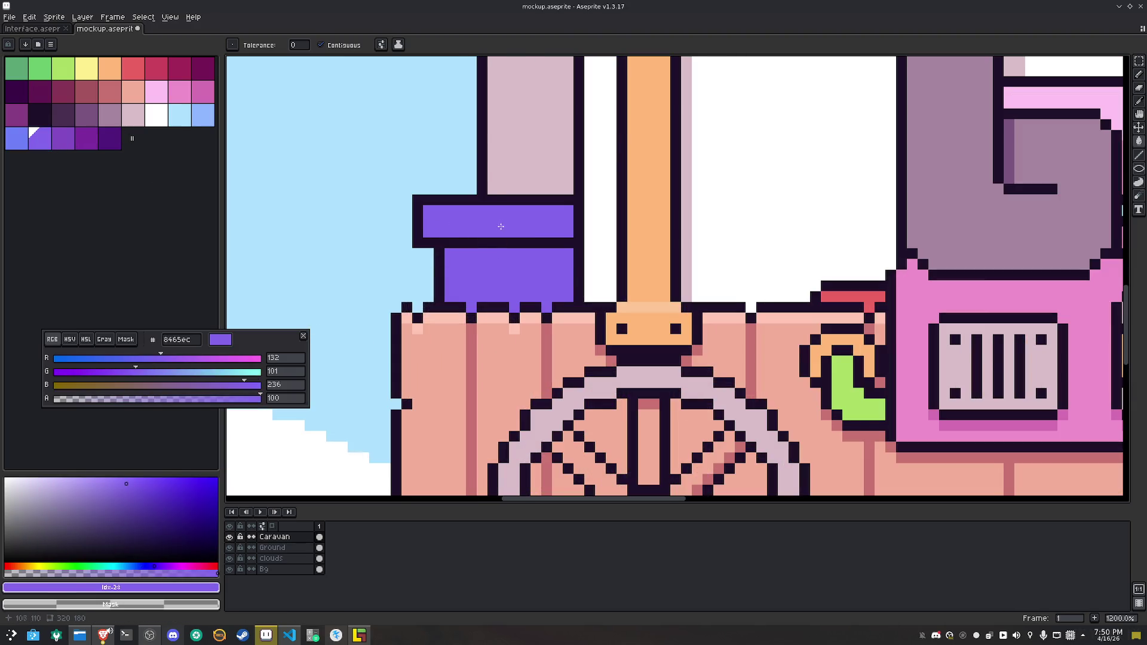
Draw a darker purple #6d52c9 line across the purple block's top
drag(123, 485, 130, 496)
key(b)
drag(457, 255, 562, 253)
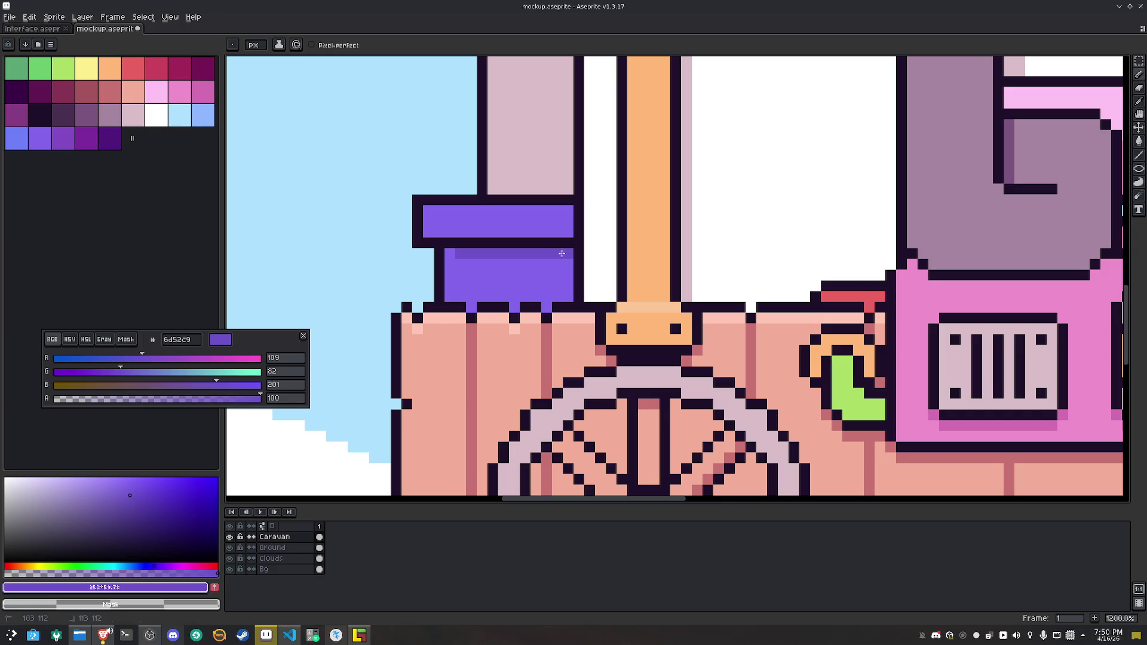
Paint a stray corner pixel sky blue and draw the door's dark vertical and horizontal outlines
alt+click(403, 254)
click(418, 243)
scroll(396, 262, down, 4)
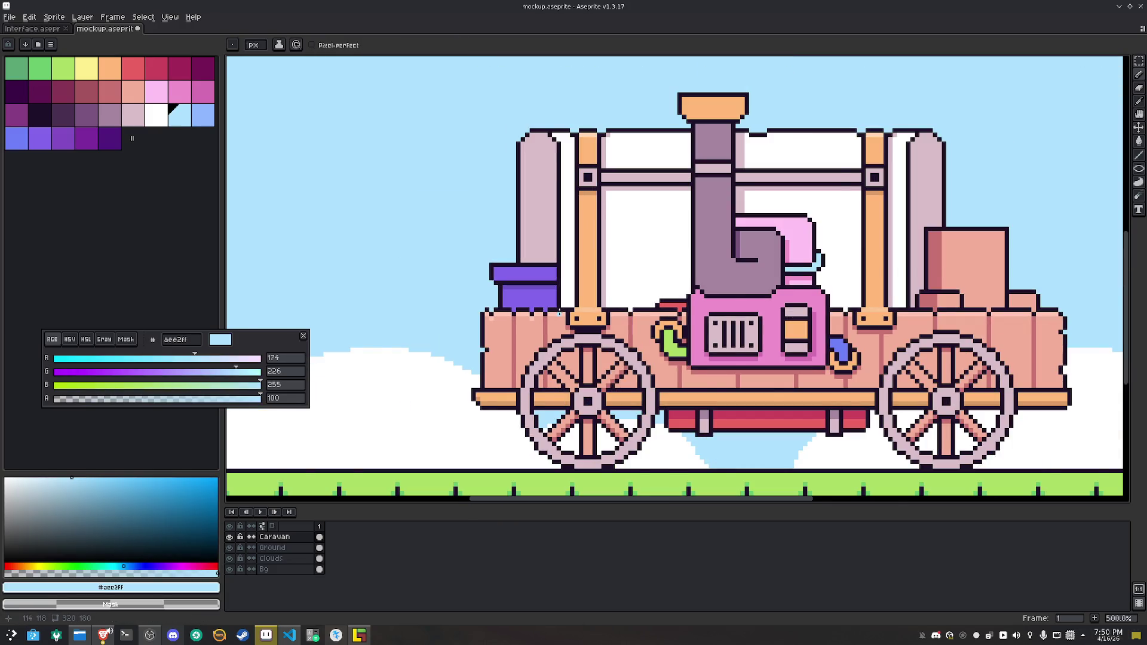
scroll(559, 311, down, 2)
scroll(538, 335, up, 3)
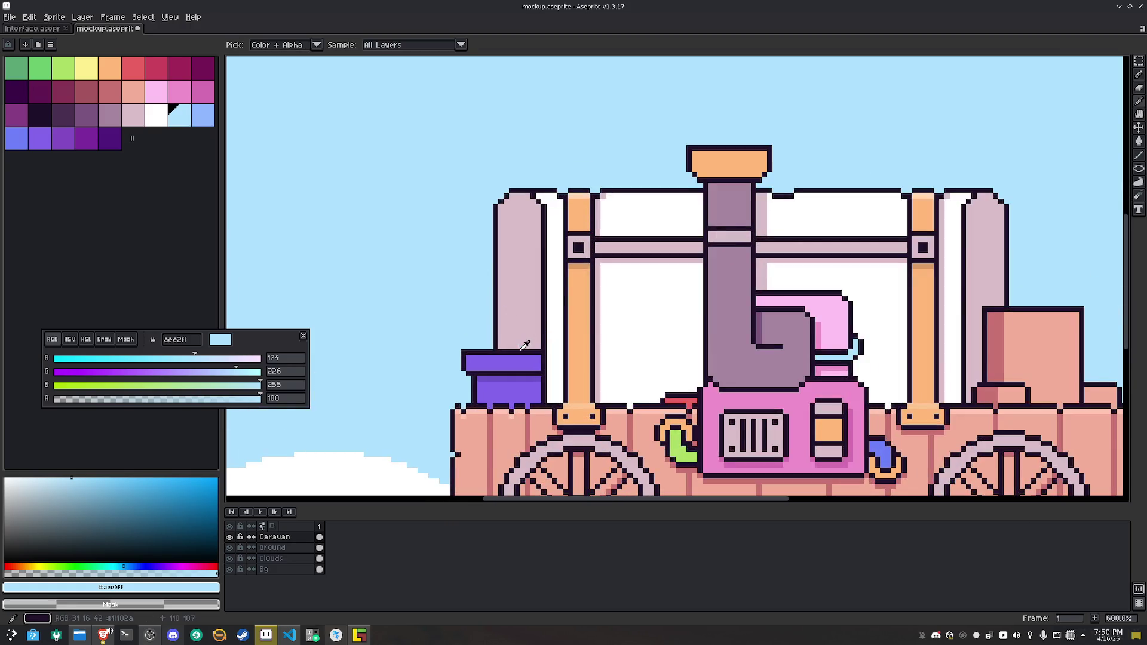
alt+click(525, 345)
shift+click(518, 292)
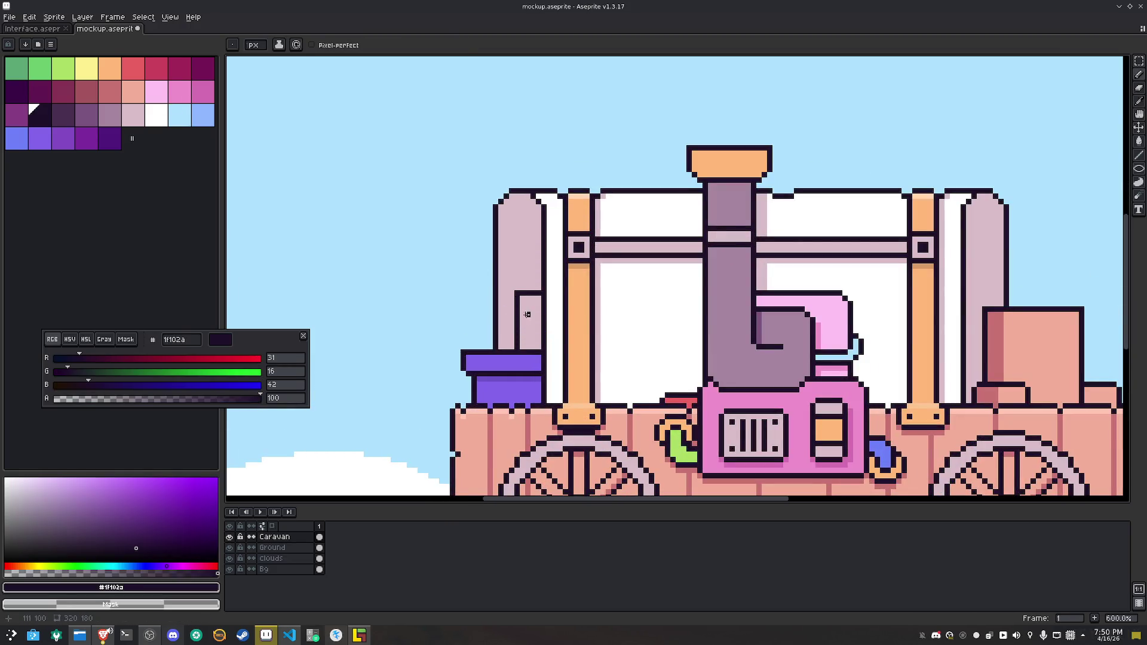
shift+click(535, 315)
Fill both halves of the door salmon, discarding a trial #c97373 shade
alt+click(478, 427)
key(g)
click(533, 305)
click(531, 328)
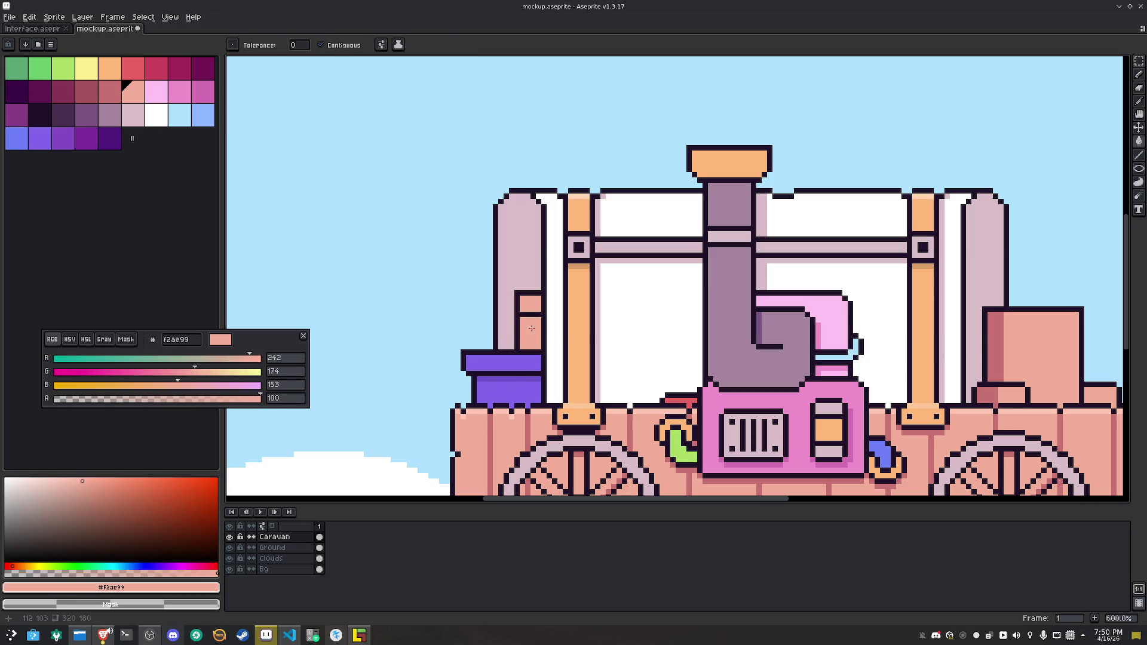
alt+click(484, 420)
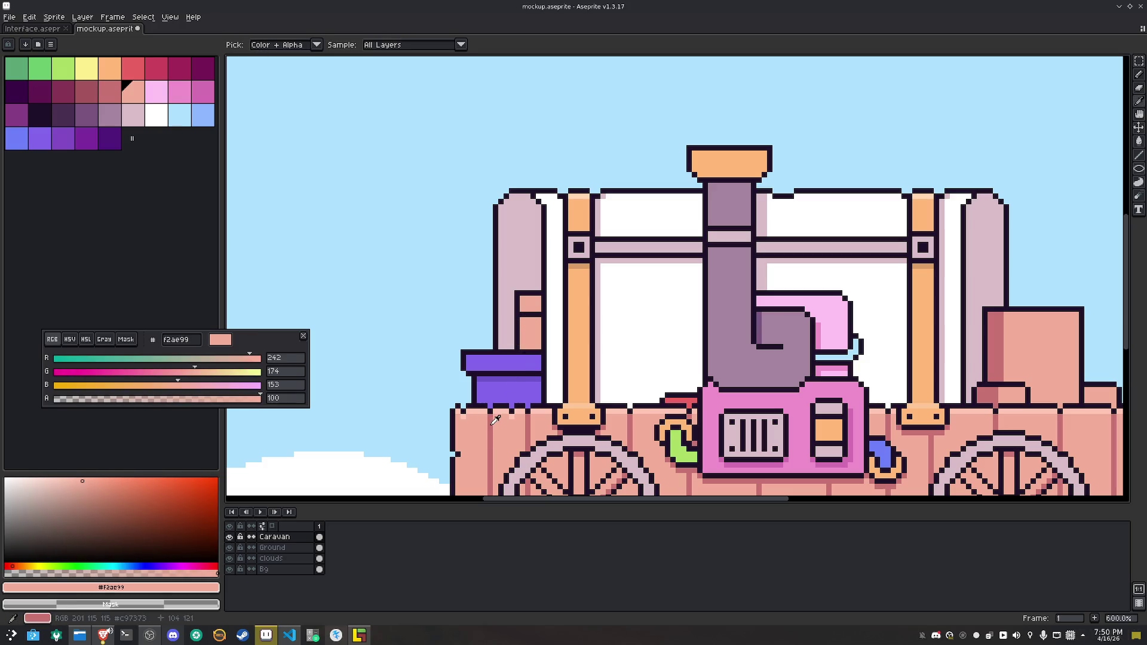
click(522, 320)
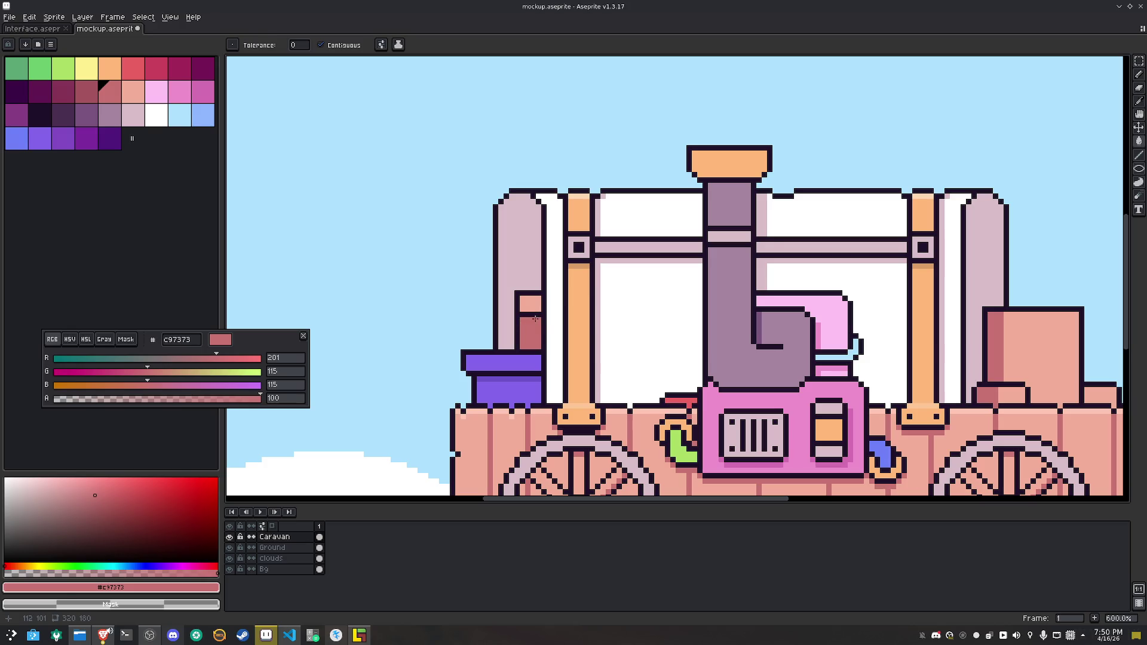
key(ctrl+z)
Outline the door's left edge in dark and repaint its dark column pink
key(b)
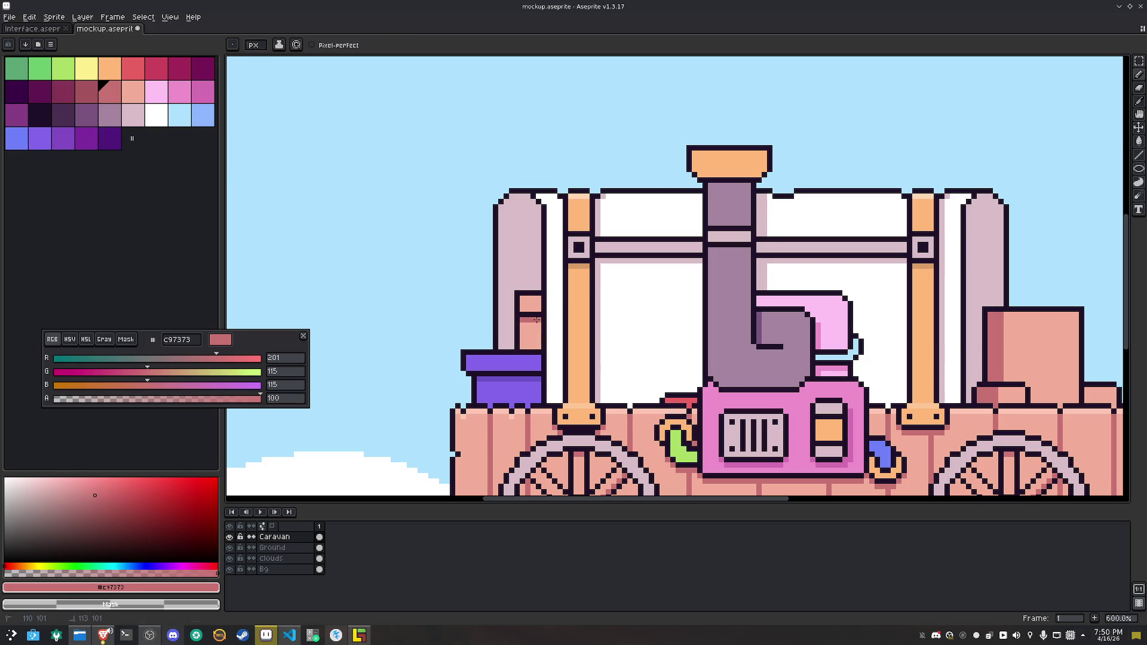
scroll(536, 320, up, 4)
alt+click(515, 319)
mouse_move(515, 318)
mouse_down()
mouse_move(513, 357)
mouse_move(495, 290)
mouse_up()
alt+click(485, 358)
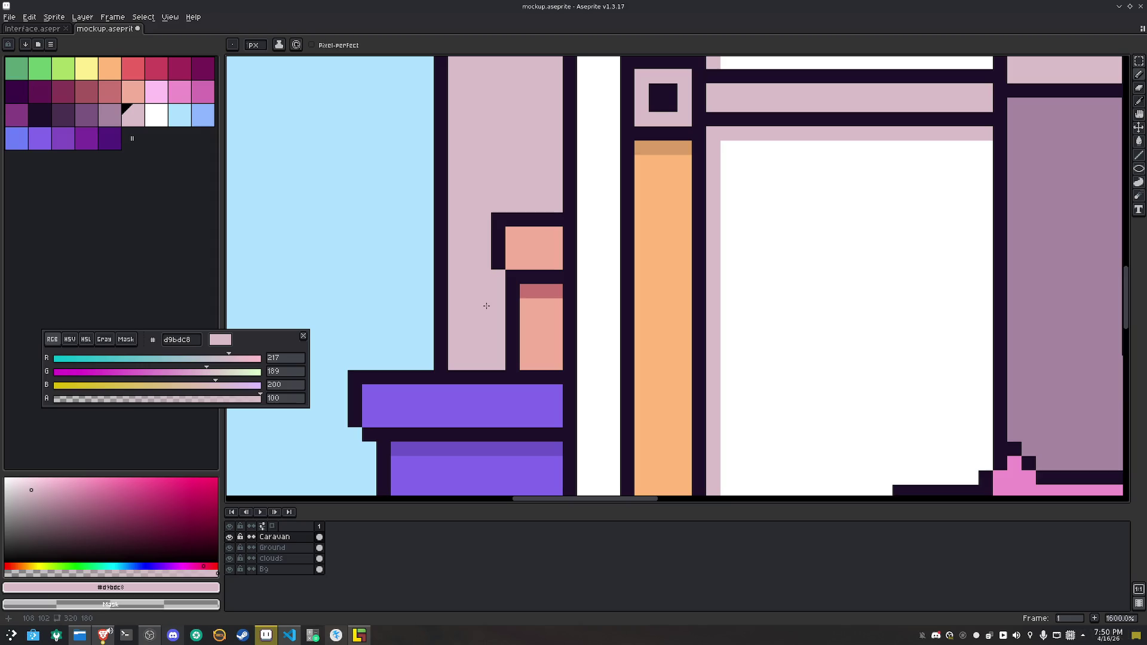
scroll(486, 305, down, 5)
drag(616, 329, 538, 340)
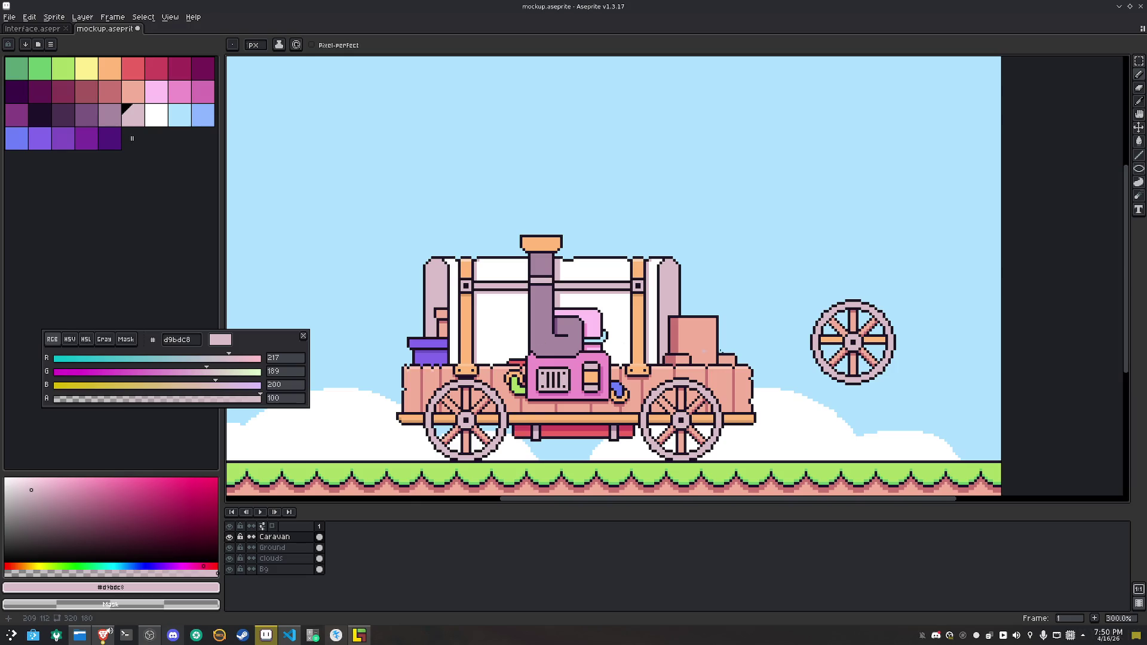
scroll(703, 352, up, 4)
key(x)
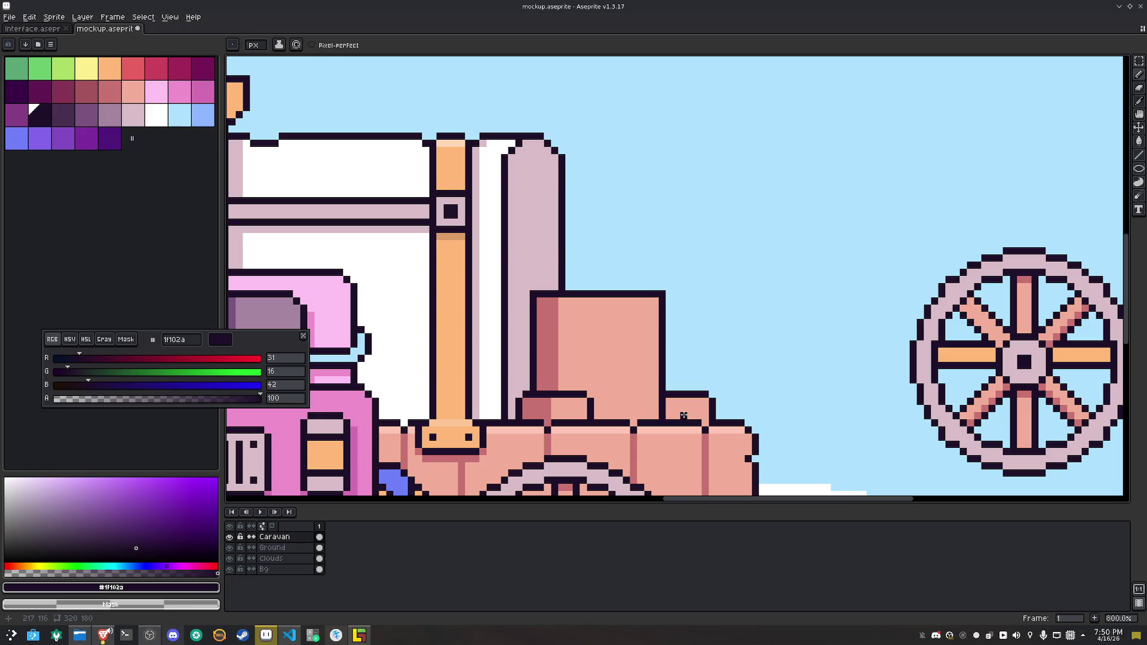
Review the caravan and save mockup.aseprite
scroll(684, 415, down, 4)
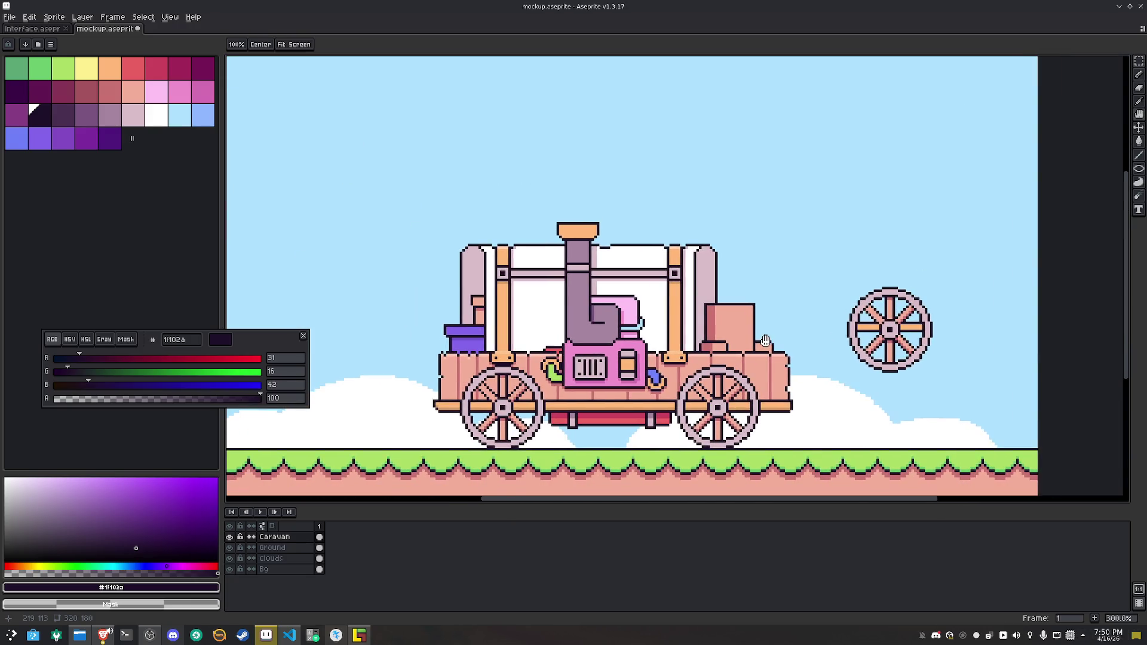
scroll(733, 306, up, 2)
scroll(741, 314, down, 2)
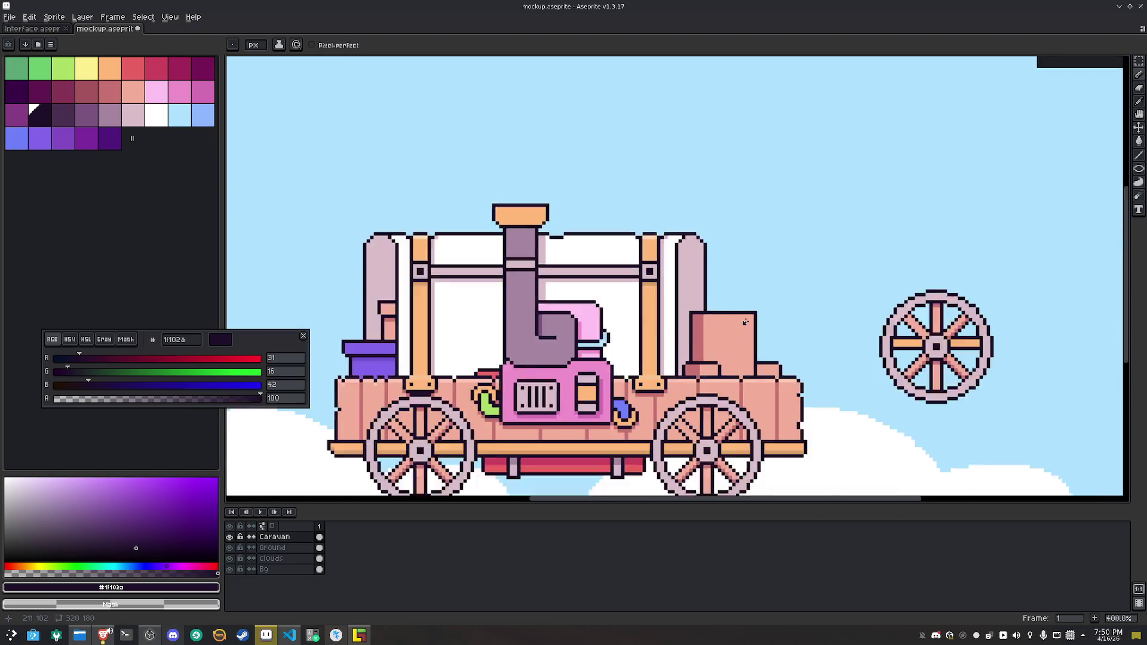
key(v)
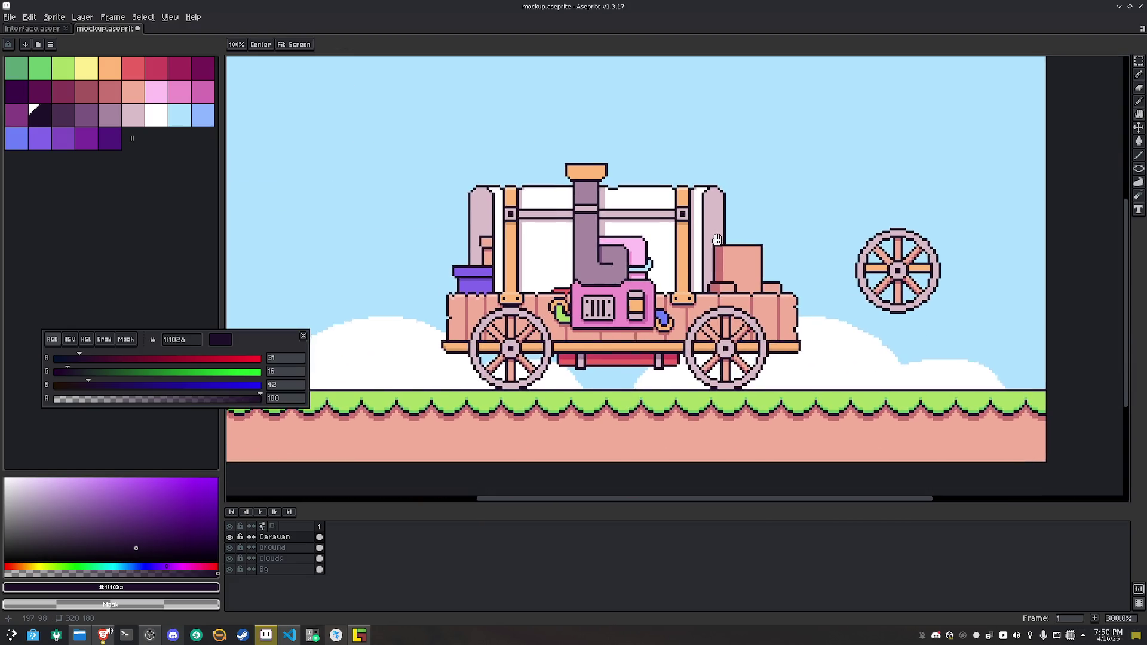
scroll(723, 247, down, 2)
scroll(724, 247, up, 1)
key(ctrl+s)
key(b)
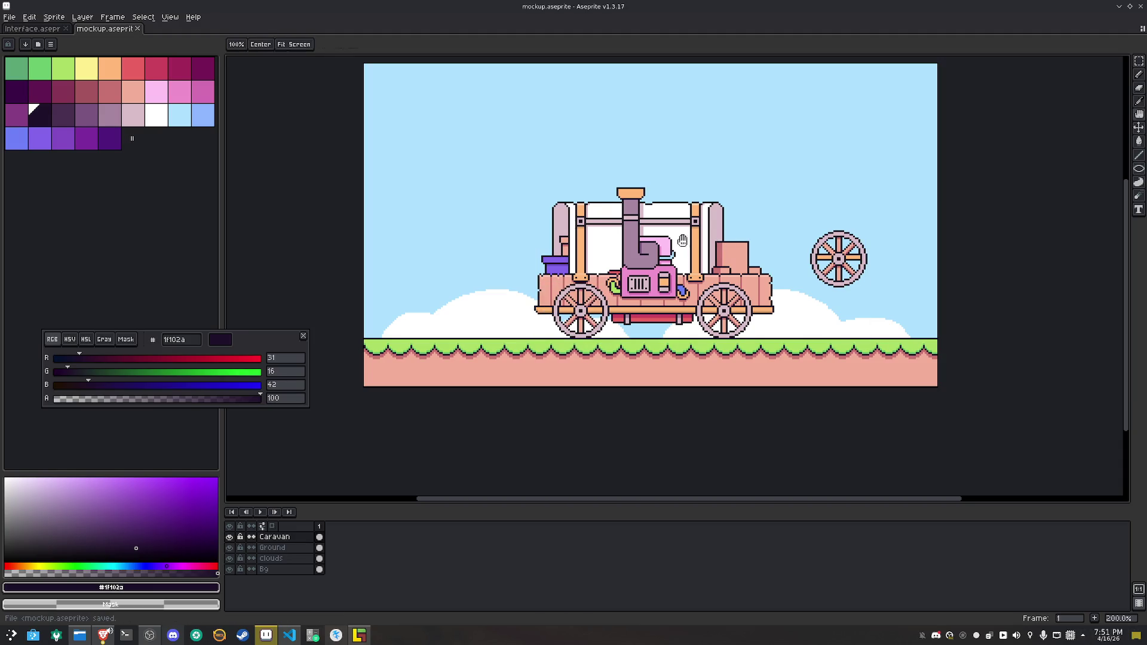
scroll(705, 263, up, 1)
scroll(655, 297, down, 1)
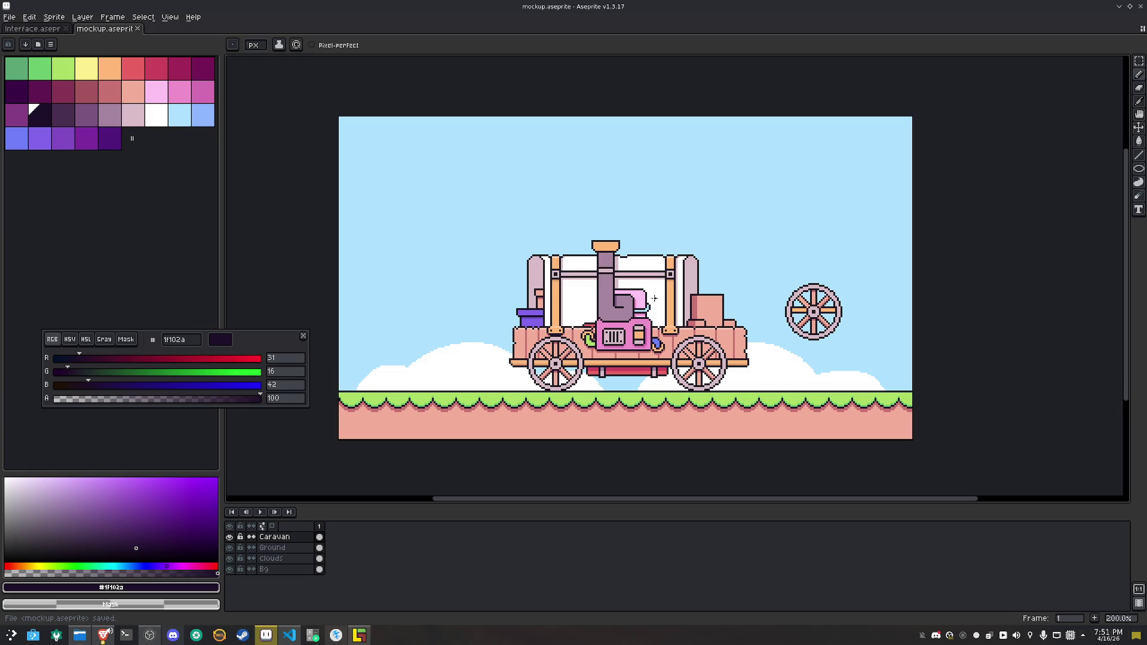
Nudge the grass strip on the Ground layer up a few pixels
click(230, 549)
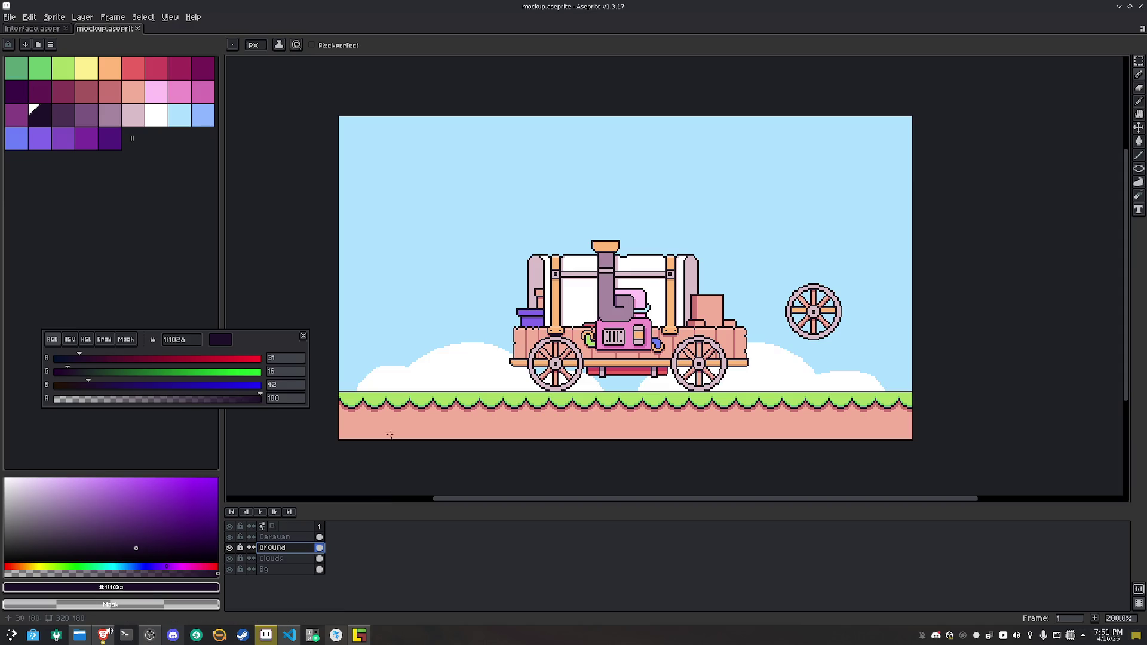
key(m)
drag(323, 342, 924, 396)
key(Up)
key(Up)
key(Up)
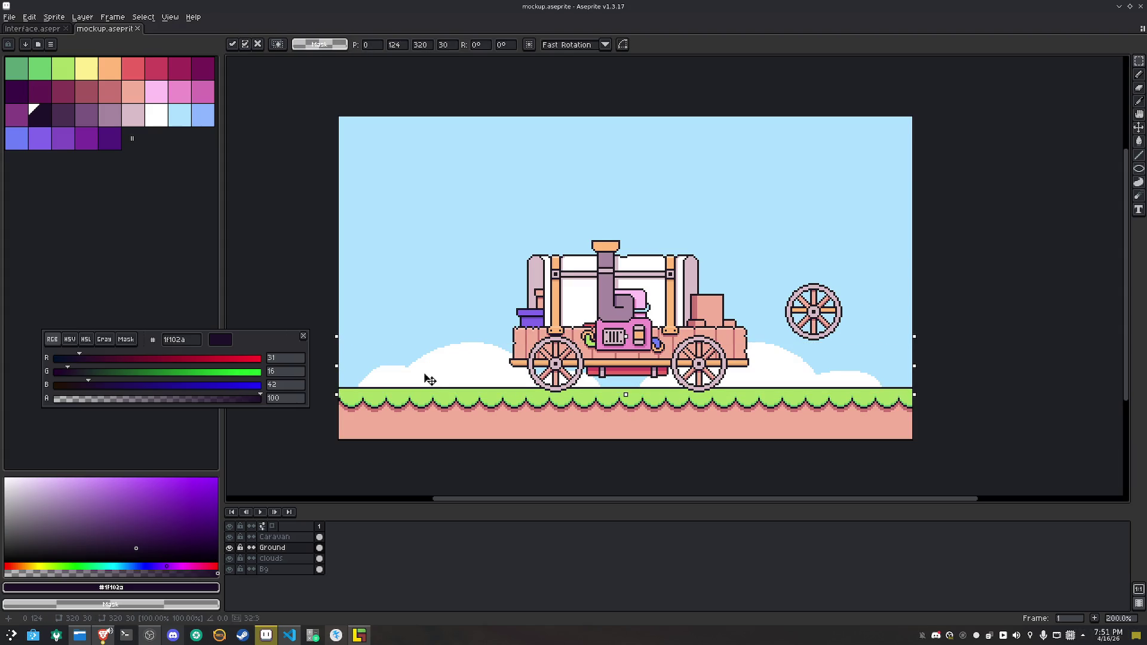
key(ctrl+d)
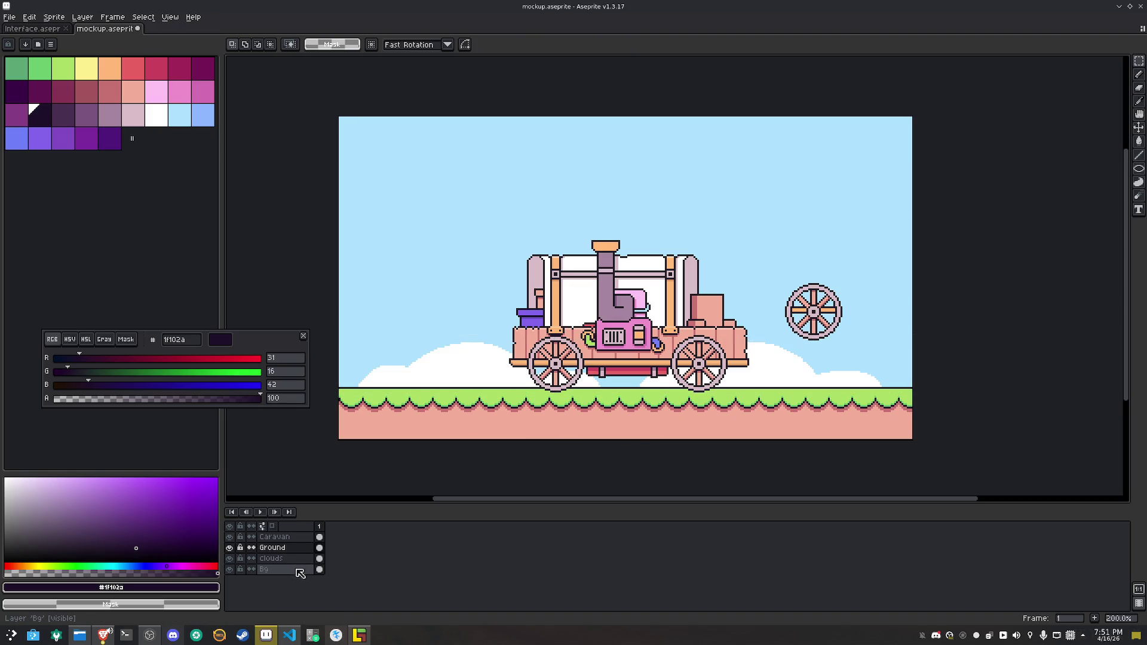
Move the caravan and loose wheel up and to the left on the Caravan layer
click(278, 537)
mouse_move(453, 203)
mouse_down()
mouse_move(819, 406)
mouse_move(876, 418)
mouse_up()
drag(671, 333, 659, 300)
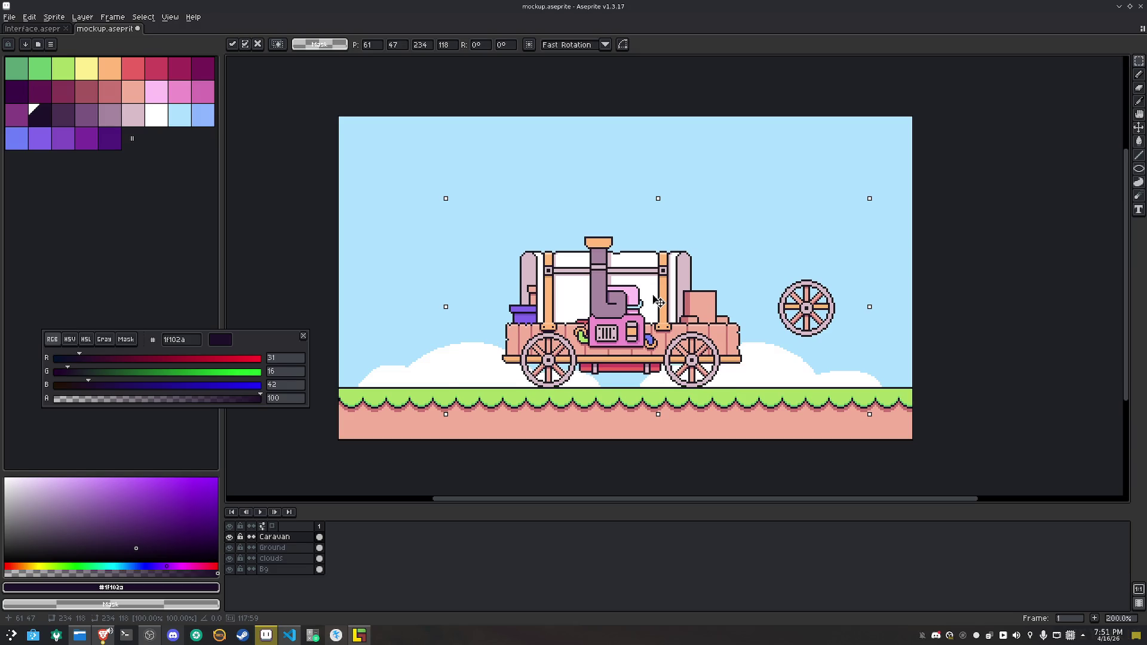
click(960, 340)
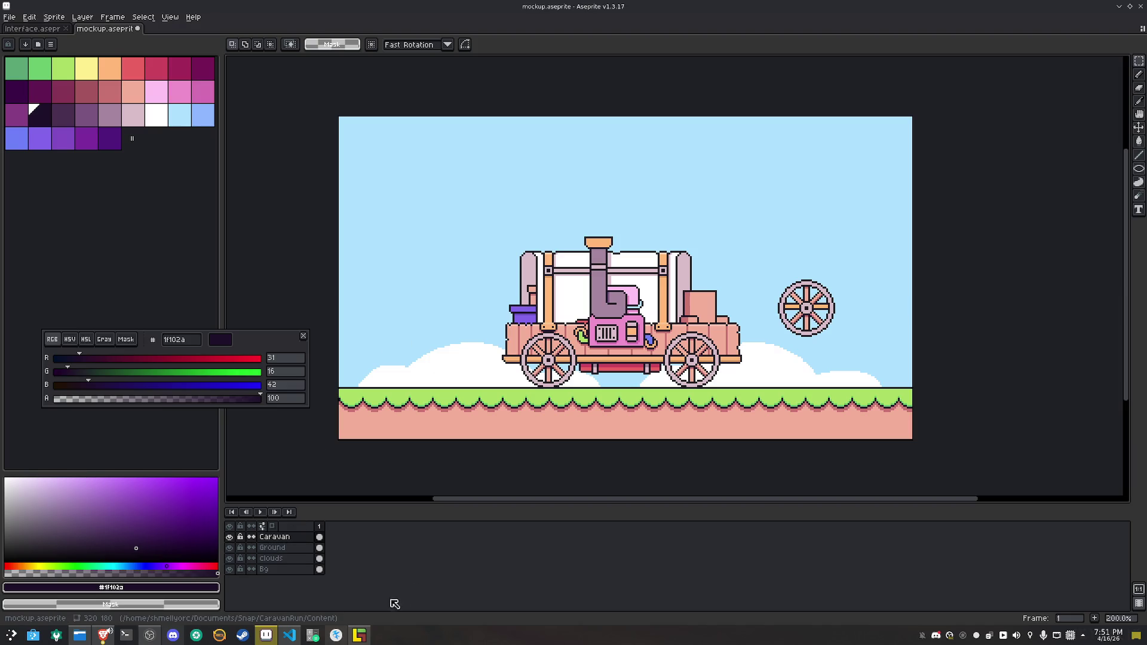
Insert a new layer above Caravan and rename it Ui
right_click(292, 536)
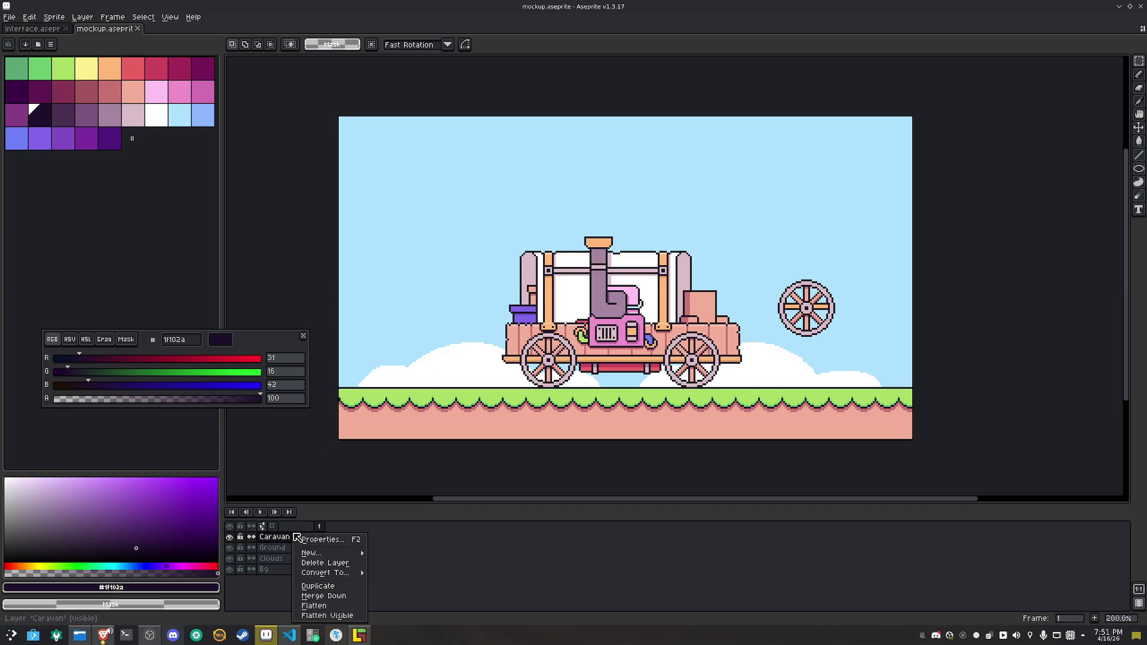
mouse_move(358, 554)
click(402, 553)
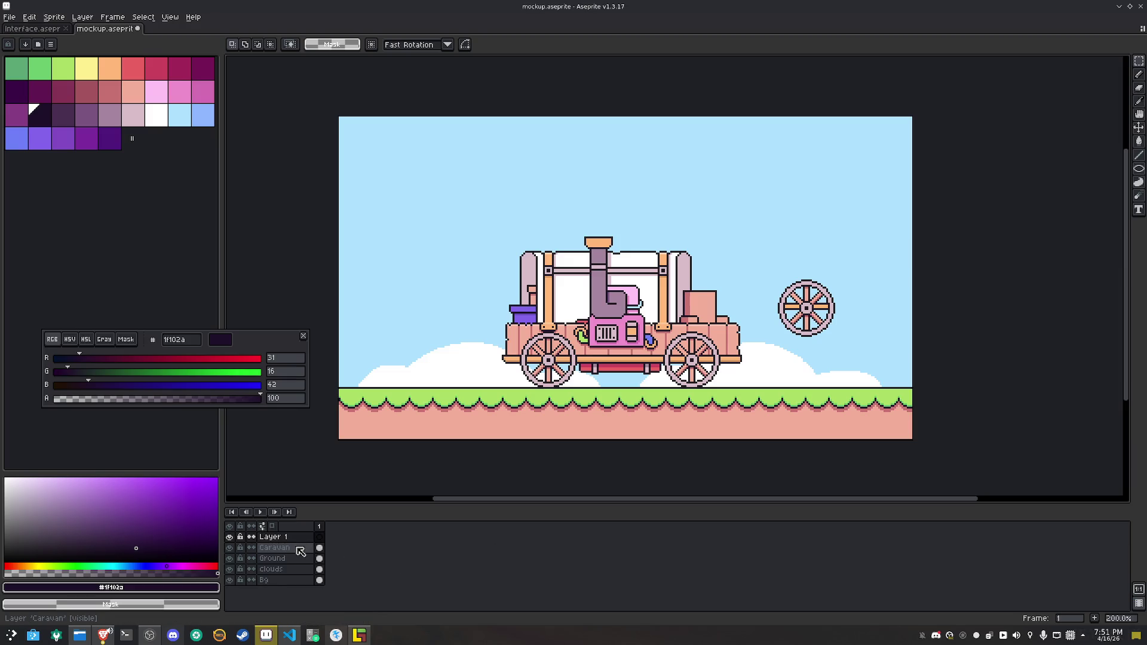
double_click(285, 537)
text(Ui)
key(Return)
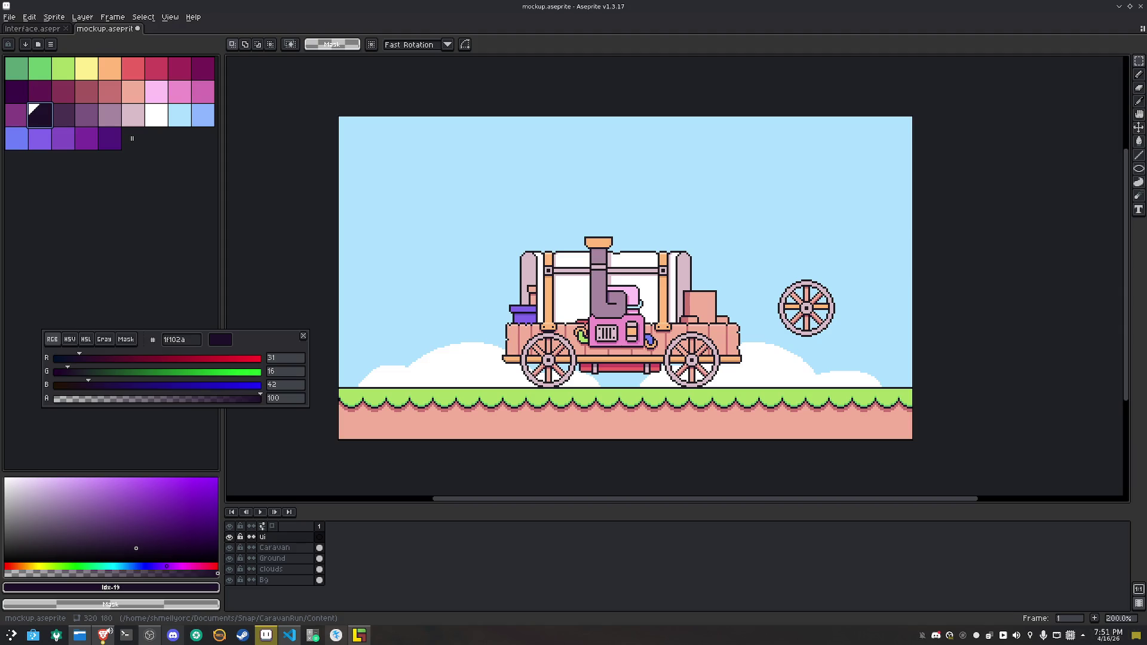
click(1140, 174)
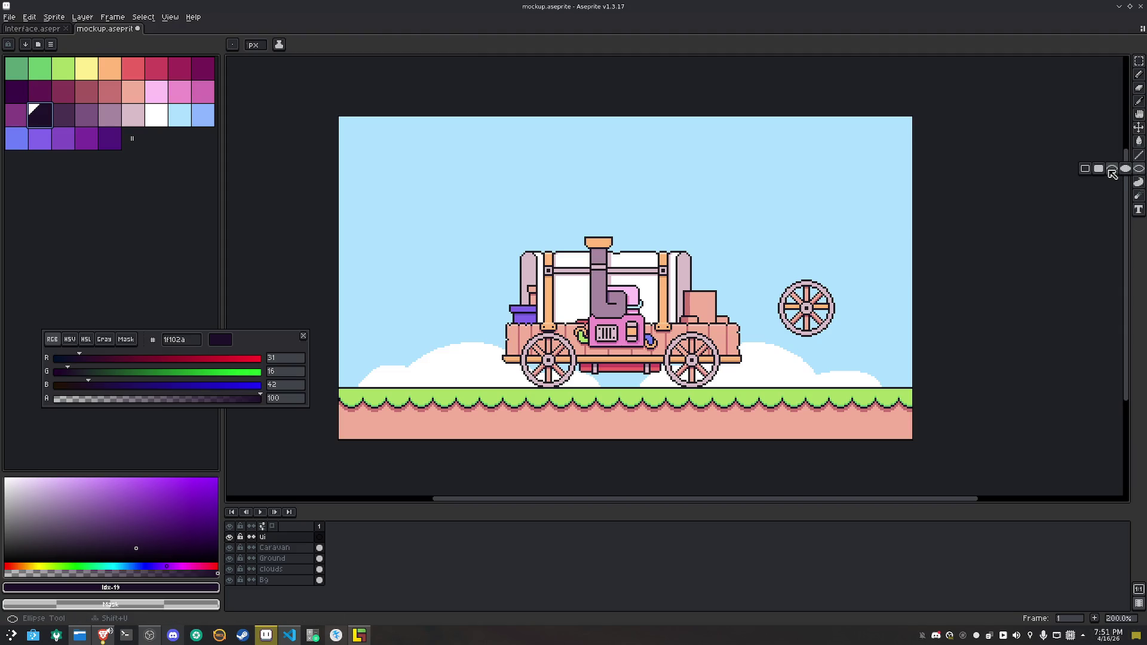
Draw a long rounded-corner rectangle outline across the upper-left sky
scroll(349, 123, up, 4)
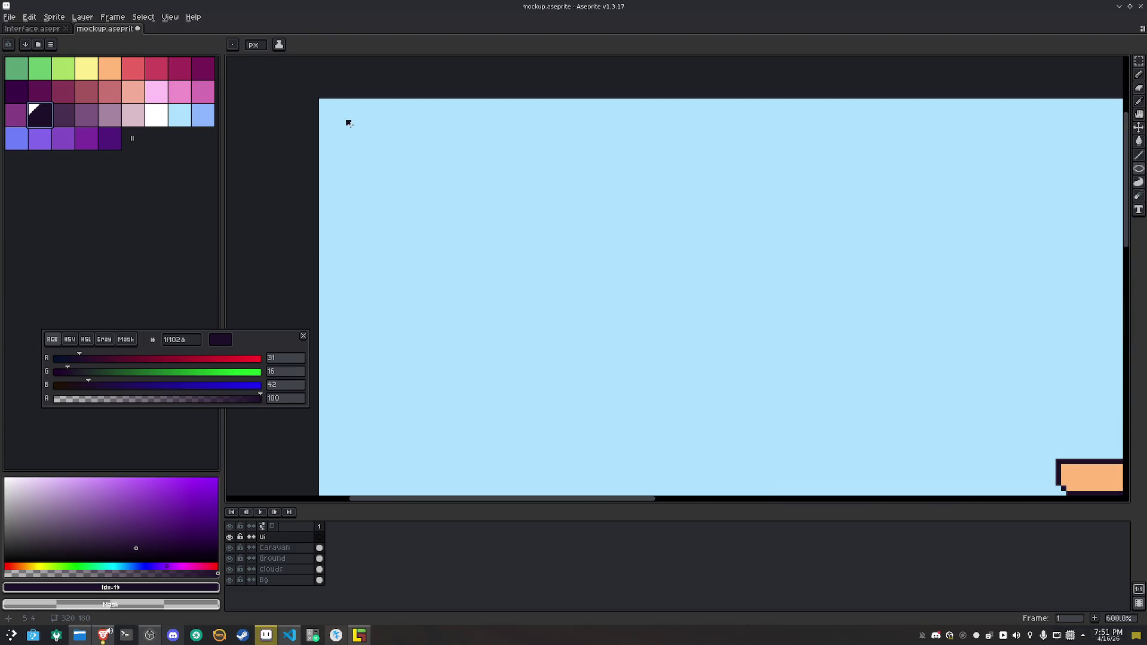
mouse_move(349, 123)
mouse_down()
mouse_move(512, 220)
mouse_move(519, 245)
mouse_up()
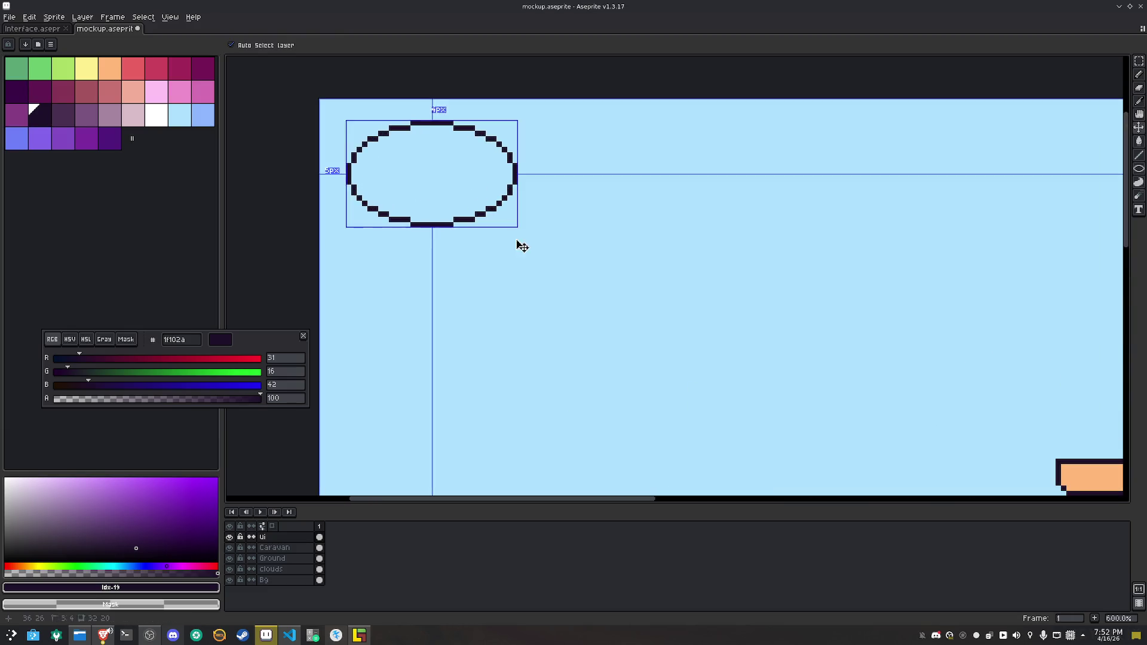
key(ctrl+z)
mouse_move(1139, 169)
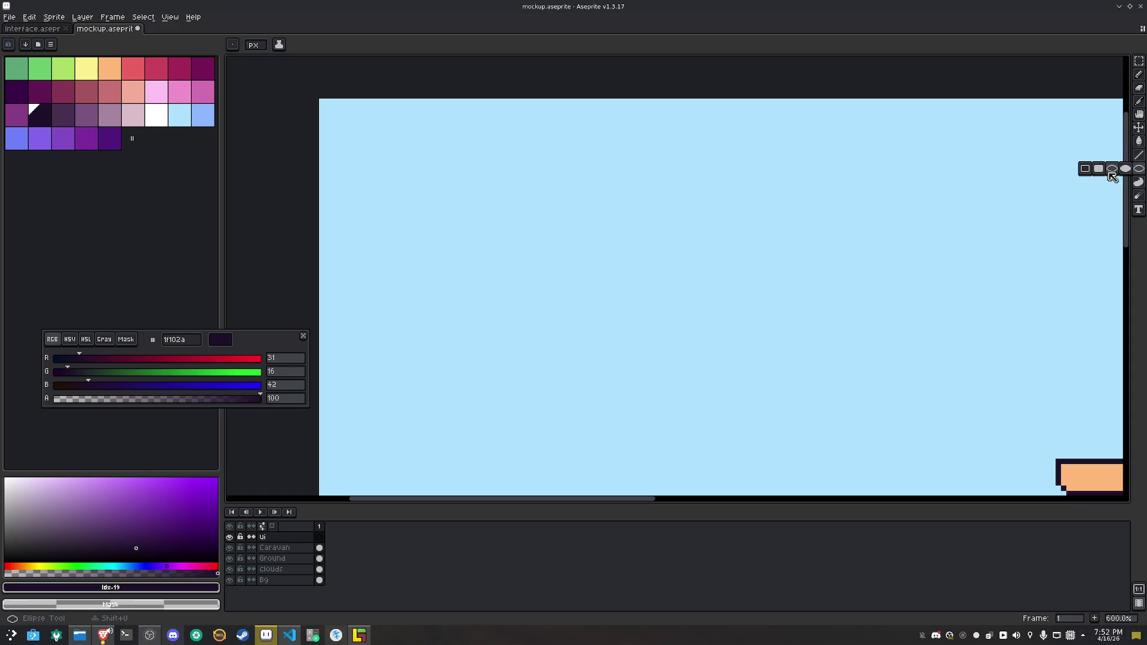
click(1094, 173)
click(279, 45)
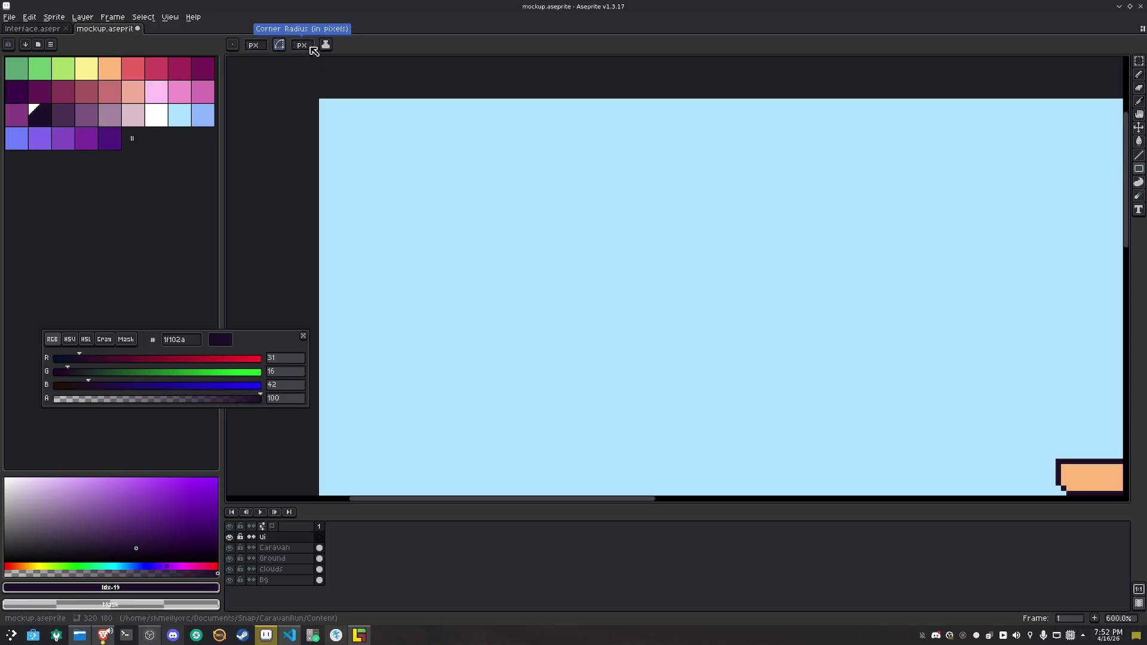
mouse_move(353, 139)
mouse_down()
mouse_move(530, 259)
mouse_move(848, 282)
mouse_move(787, 206)
mouse_move(907, 225)
mouse_up()
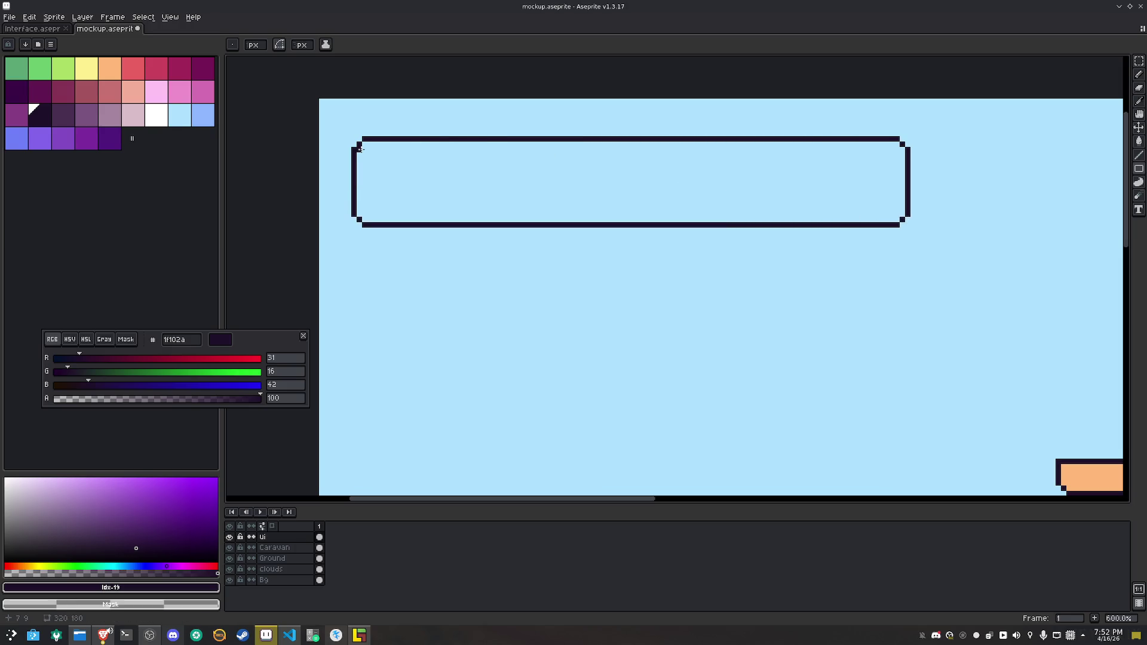
Draw a slightly smaller inner rectangle inside the rounded frame
mouse_move(362, 148)
mouse_down()
mouse_move(512, 216)
mouse_move(896, 213)
mouse_up()
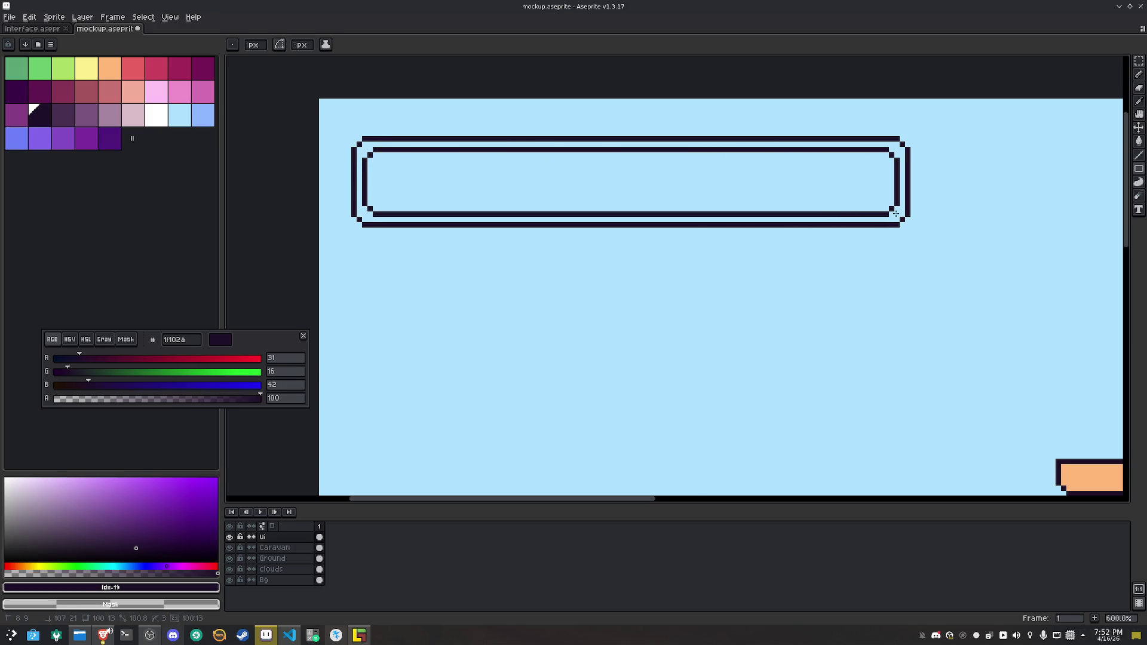
key(ctrl+z)
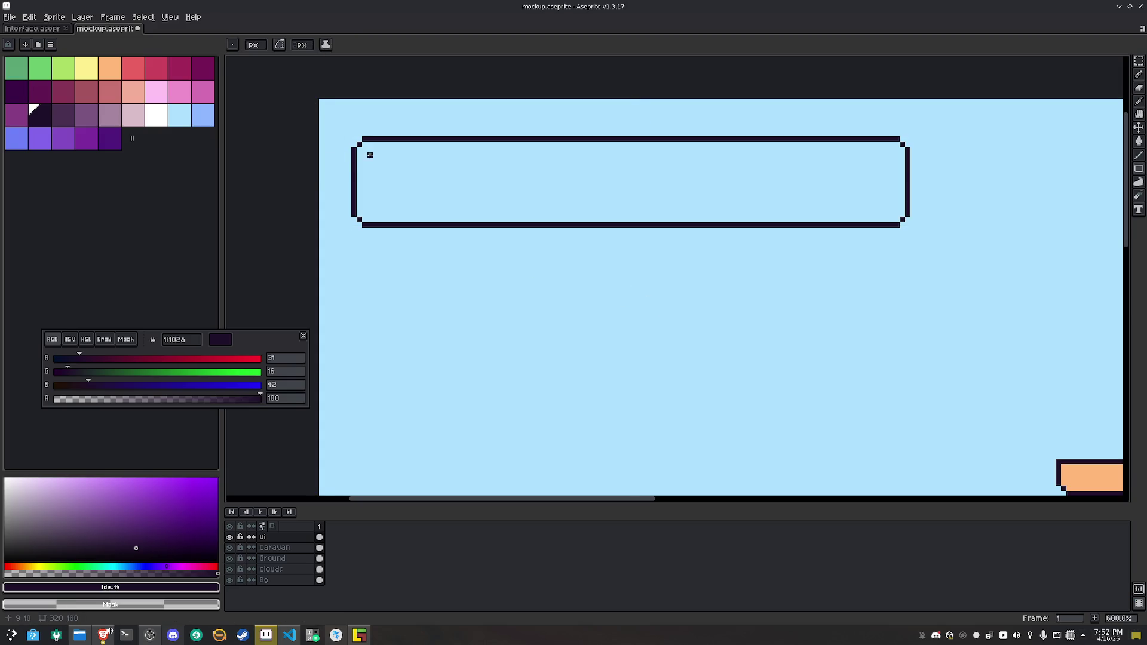
mouse_move(370, 155)
mouse_down()
mouse_move(699, 214)
mouse_move(892, 209)
mouse_up()
Fill the bar's frame white, its left part red ea6262 and right part cc425e
key(g)
click(156, 115)
click(418, 144)
scroll(439, 160, down, 3)
scroll(478, 165, up, 3)
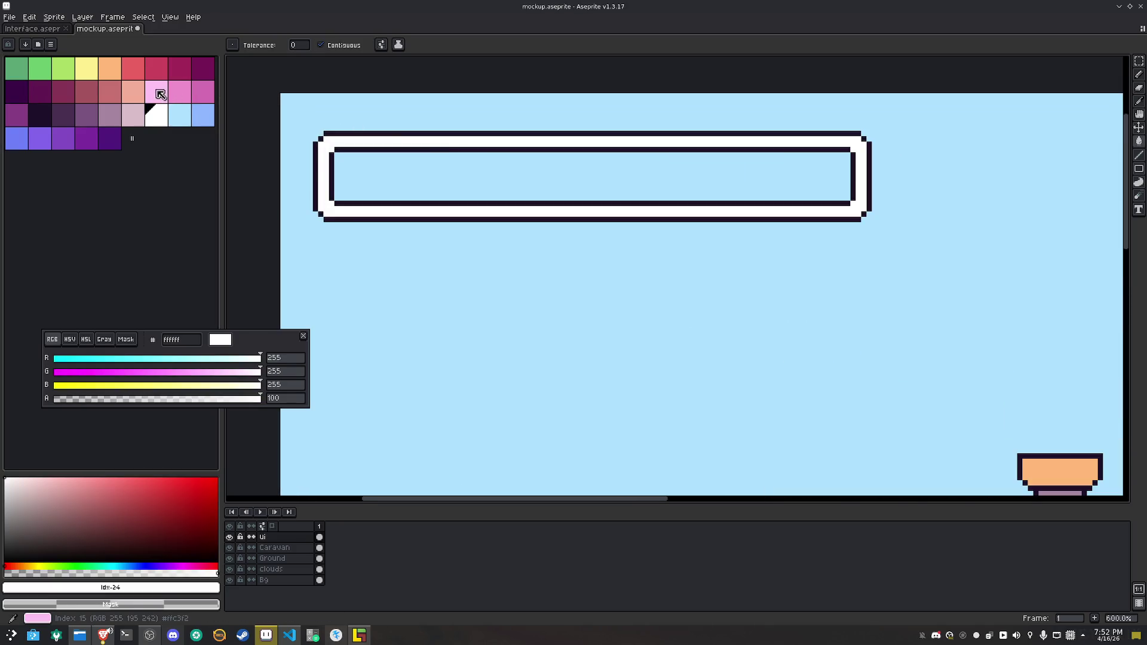
click(133, 68)
key(b)
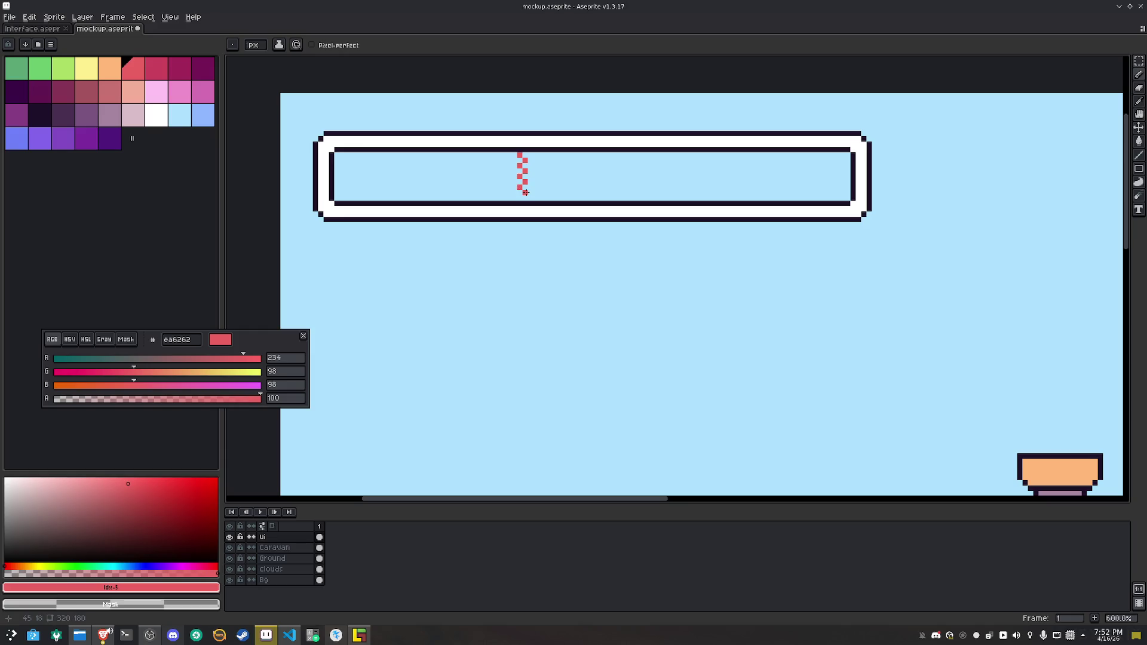
key(g)
click(471, 175)
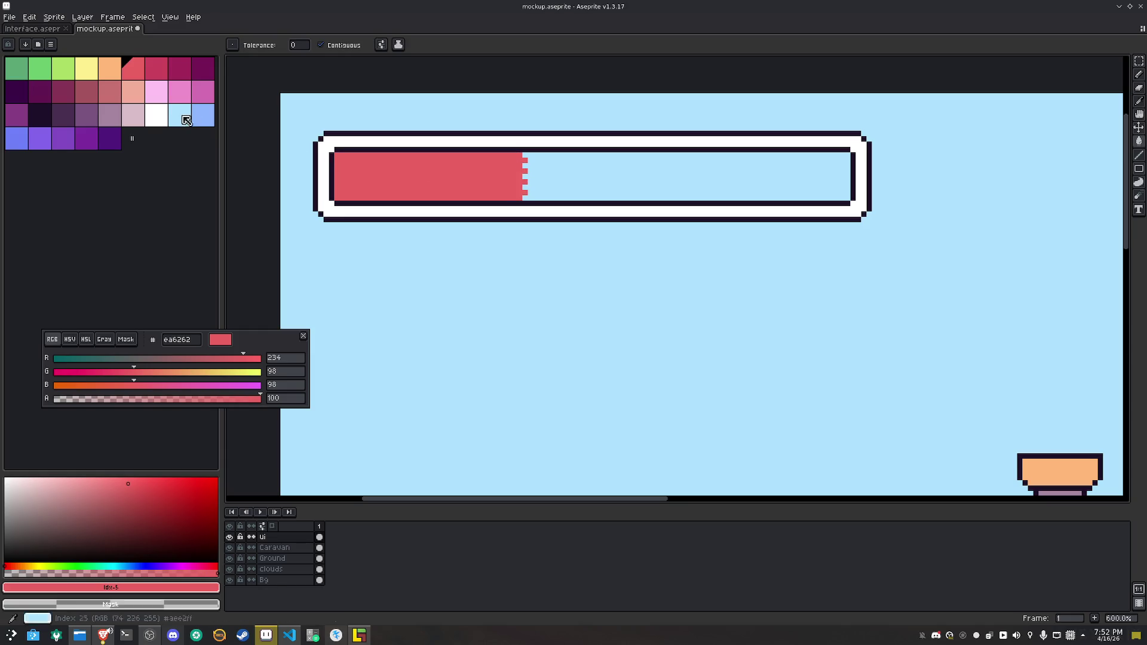
click(155, 68)
click(582, 171)
Select the whole health bar and place a copy to its right
scroll(582, 170, down, 4)
key(m)
drag(568, 209, 350, 150)
mouse_move(422, 179)
mouse_down()
mouse_move(429, 217)
mouse_move(419, 218)
mouse_move(713, 214)
mouse_up()
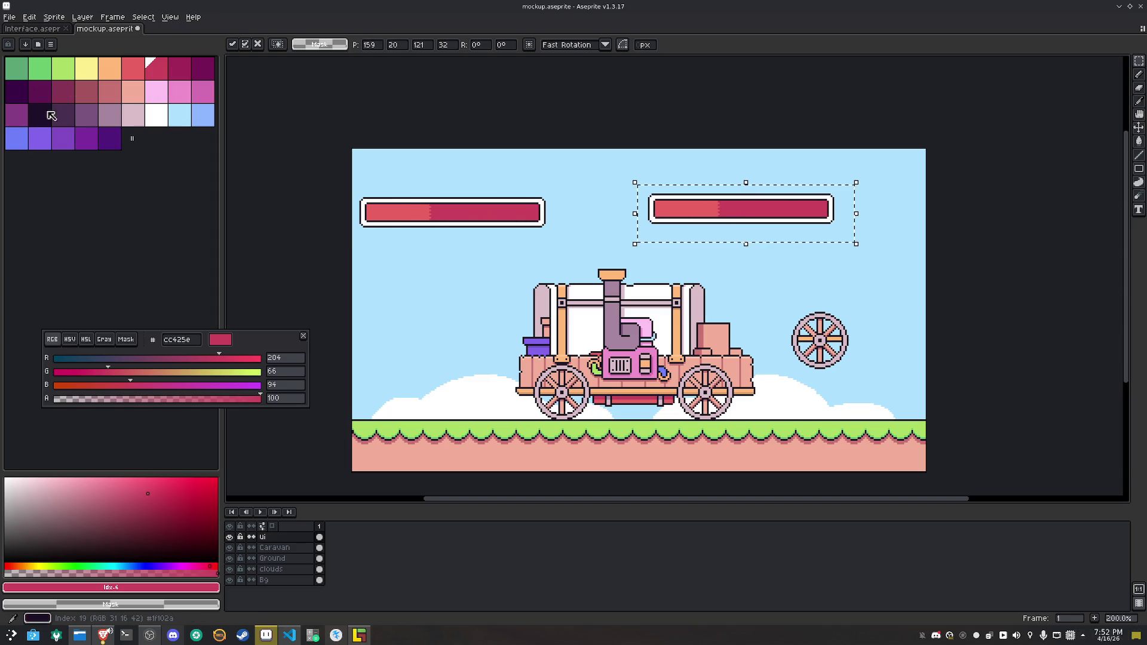
Fill the copied bar dark, then delete it, deselect and pan back to the original bar
click(49, 112)
key(g)
scroll(683, 193, up, 2)
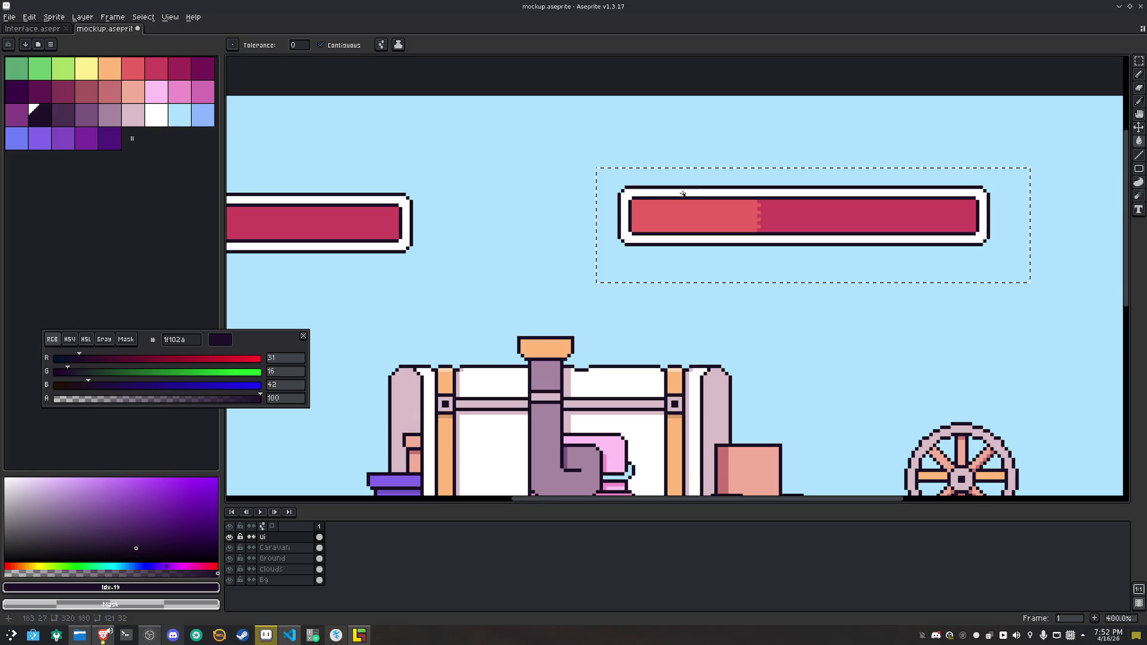
click(683, 193)
click(668, 203)
click(775, 213)
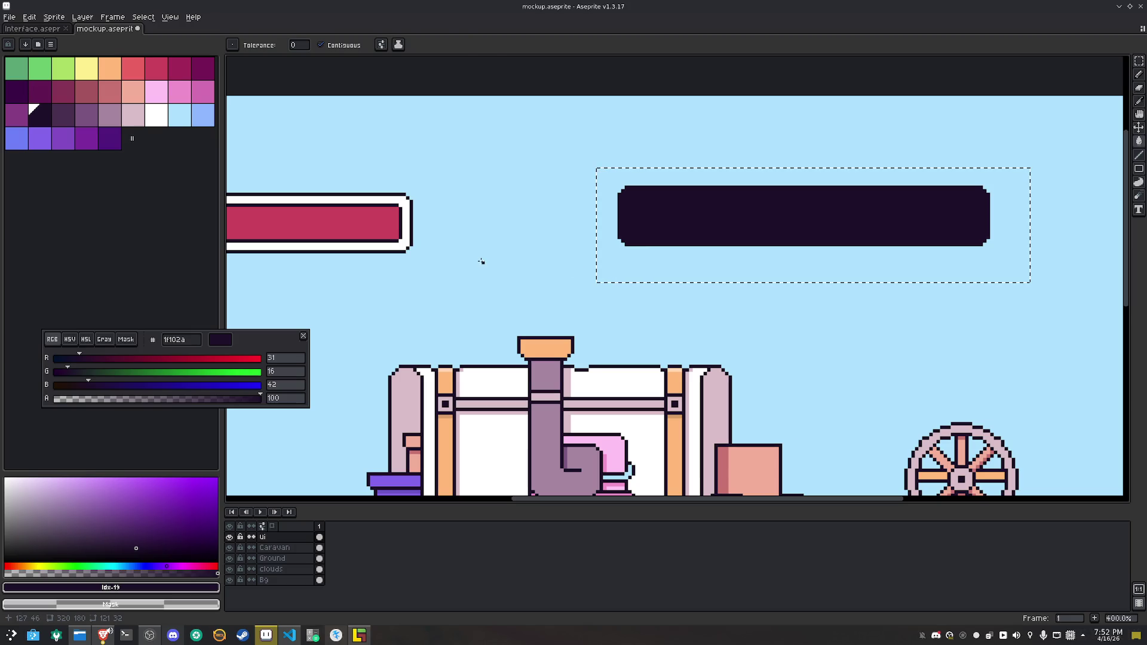
key(m)
key(Delete)
key(ctrl+d)
key(h)
drag(479, 270, 671, 237)
Set the drawing colour to black with alpha 25
key(m)
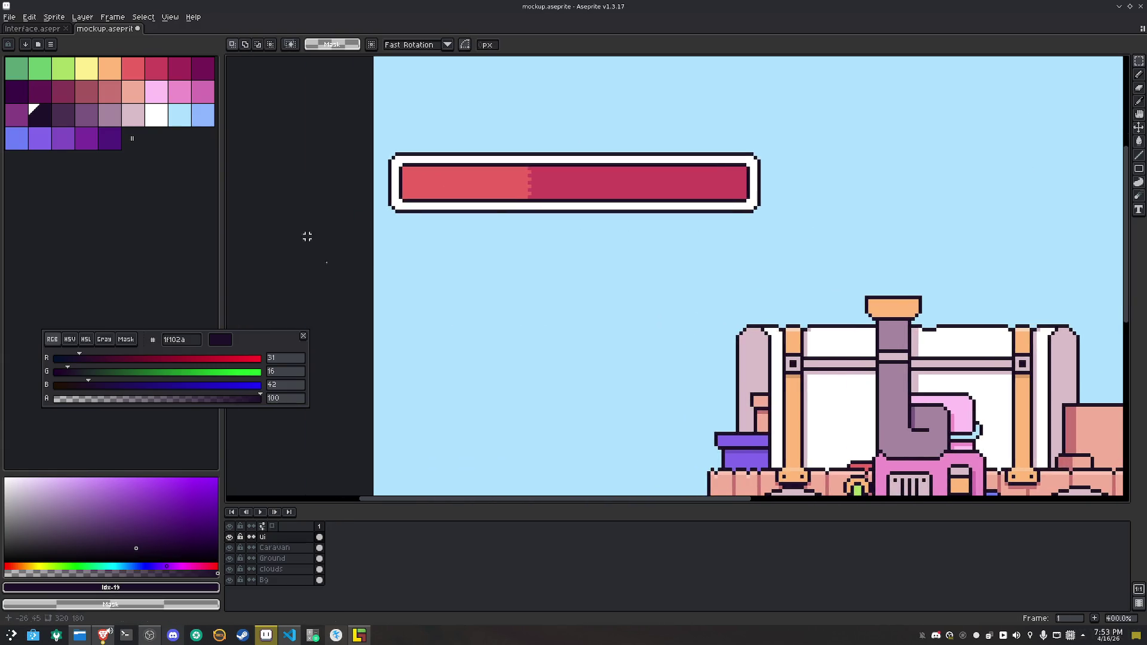
click(6, 560)
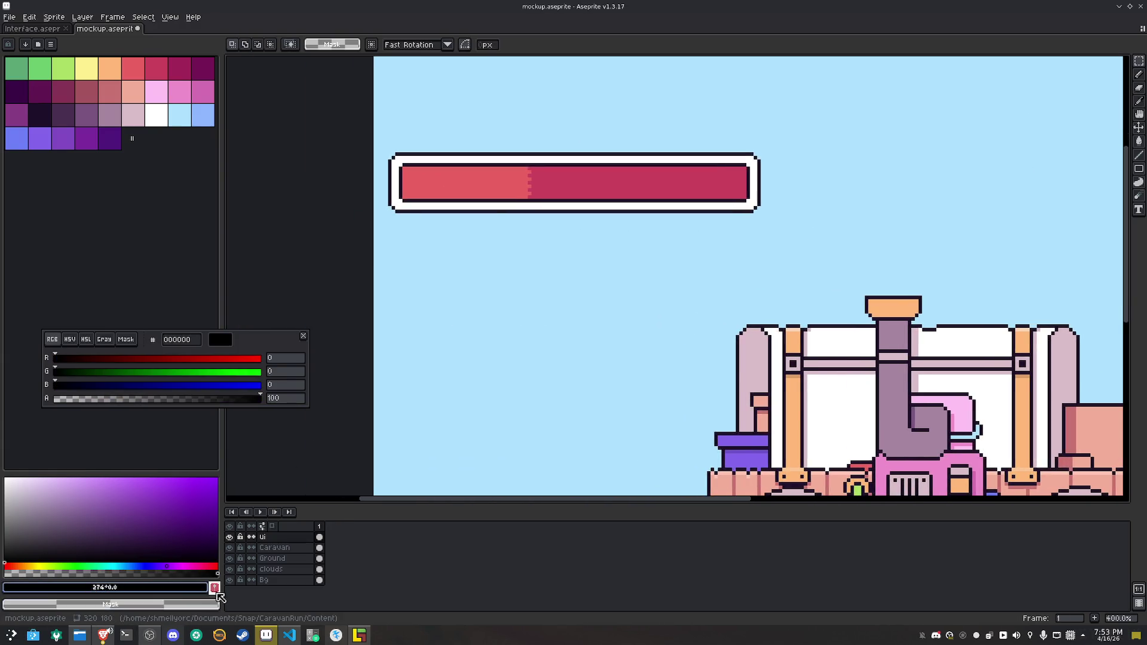
click(90, 504)
click(6, 560)
click(297, 401)
text(25)
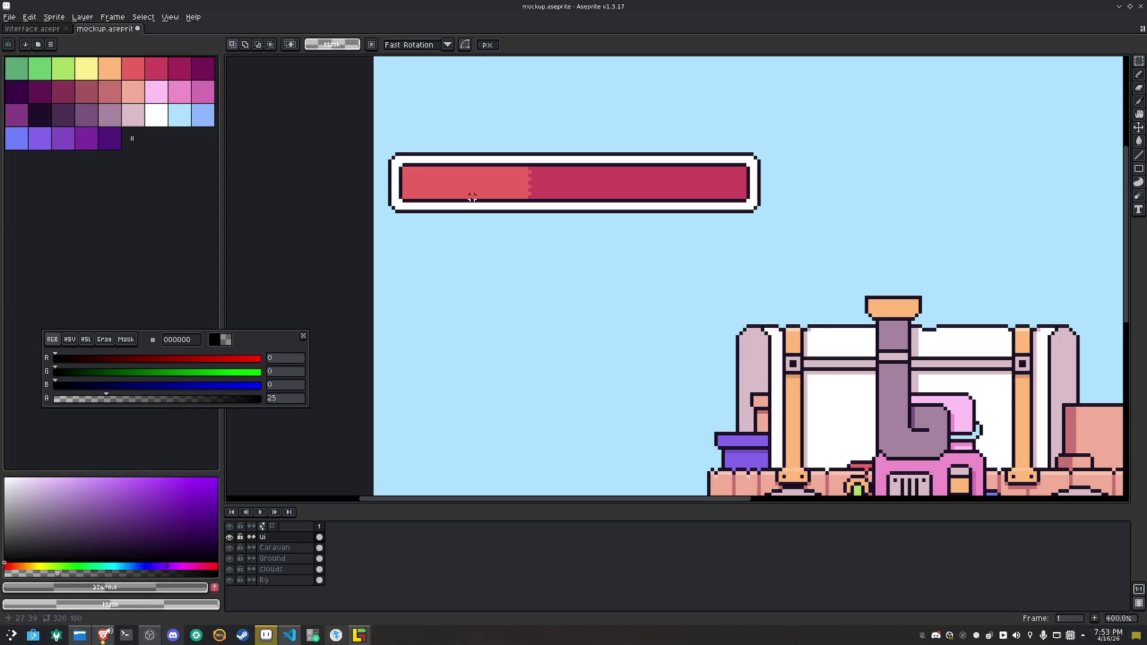
text(b)
scroll(457, 197, up, 3)
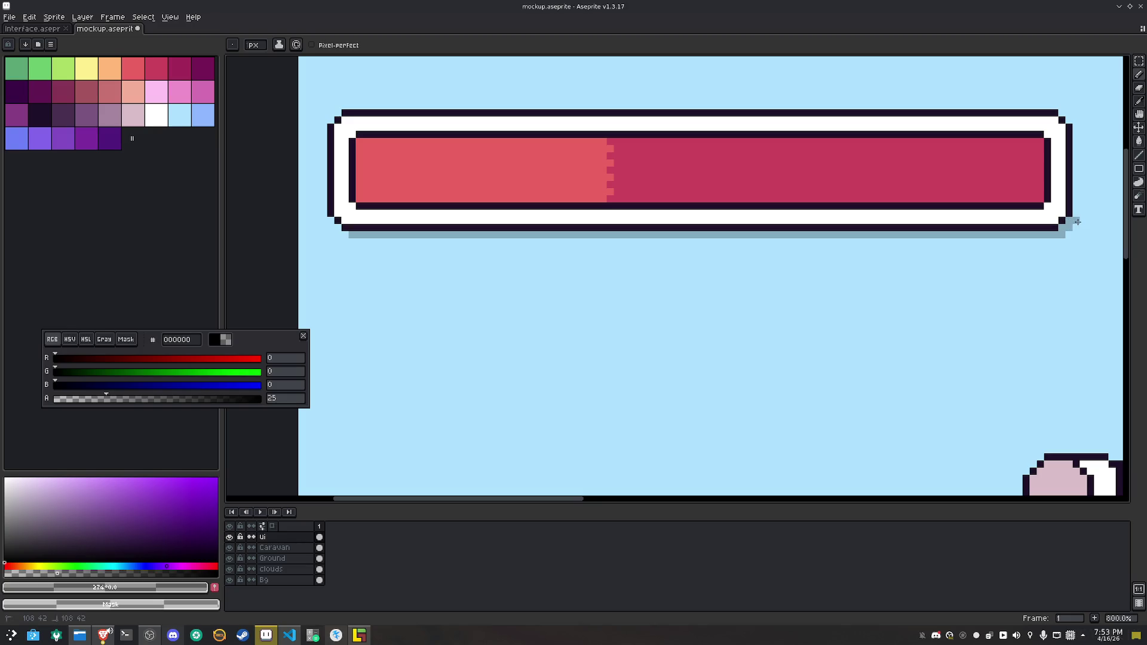
Draw translucent shadow down the bar's right side and along its bottom, undoing the last stroke
shift+click(1075, 137)
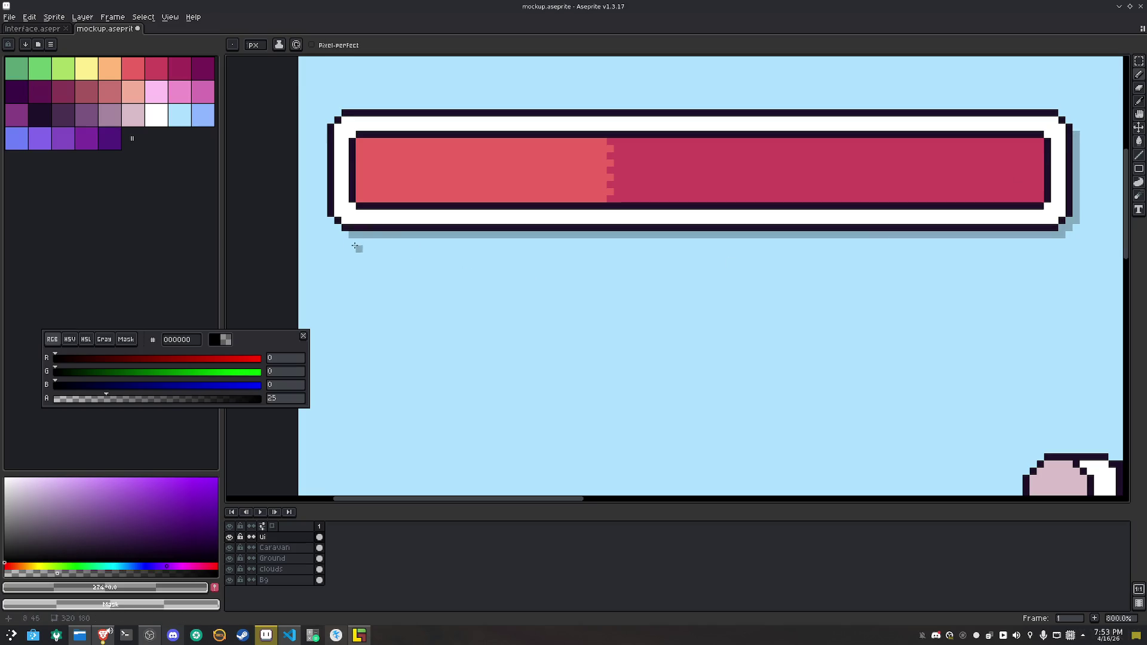
mouse_move(356, 243)
mouse_down()
mouse_move(986, 245)
mouse_move(1071, 235)
mouse_up()
click(1079, 227)
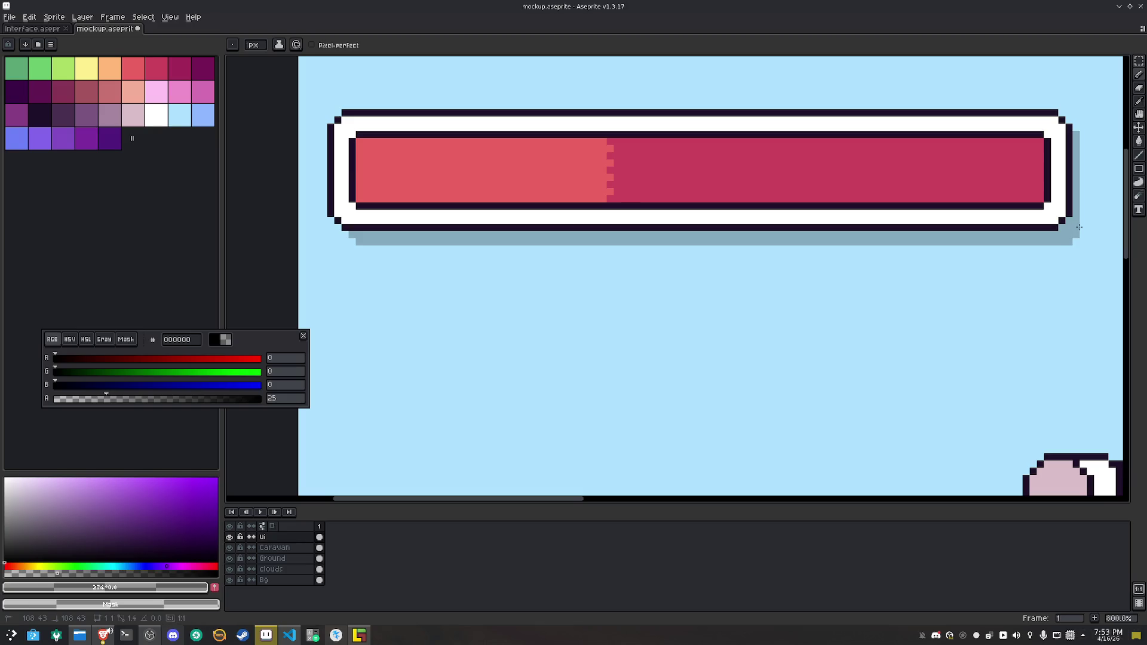
scroll(899, 160, down, 4)
drag(527, 221, 798, 264)
key(ctrl+z)
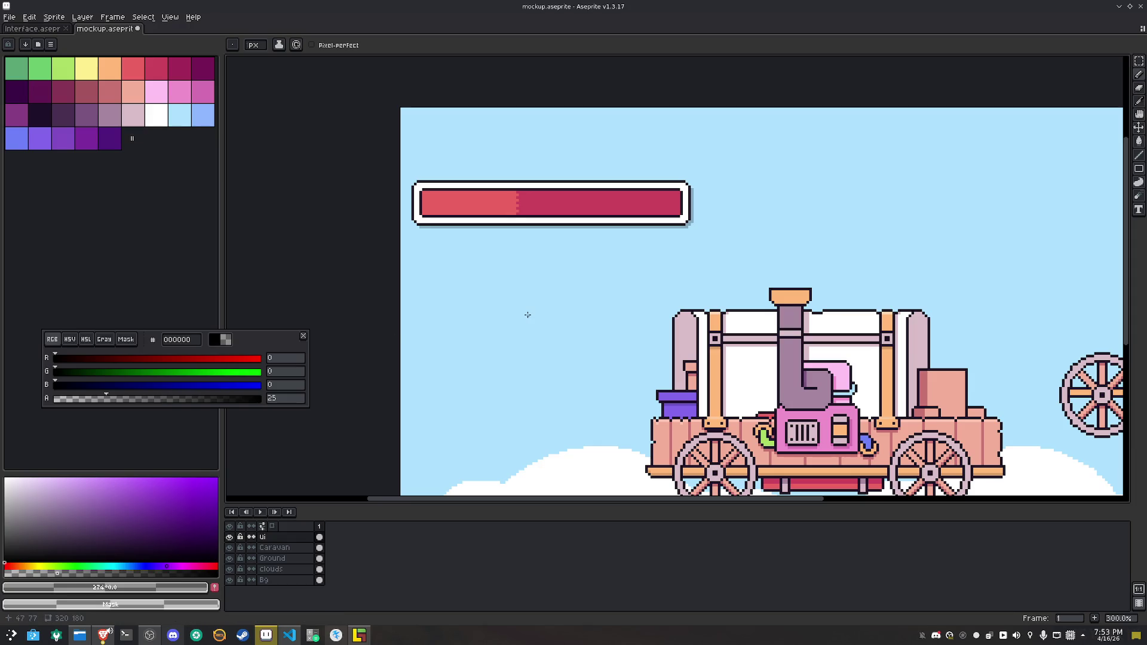
On the Ui layer, select the health bar and move it up about 60 px
mouse_move(561, 323)
mouse_down()
mouse_move(512, 275)
mouse_move(500, 299)
mouse_up()
key(m)
click(296, 550)
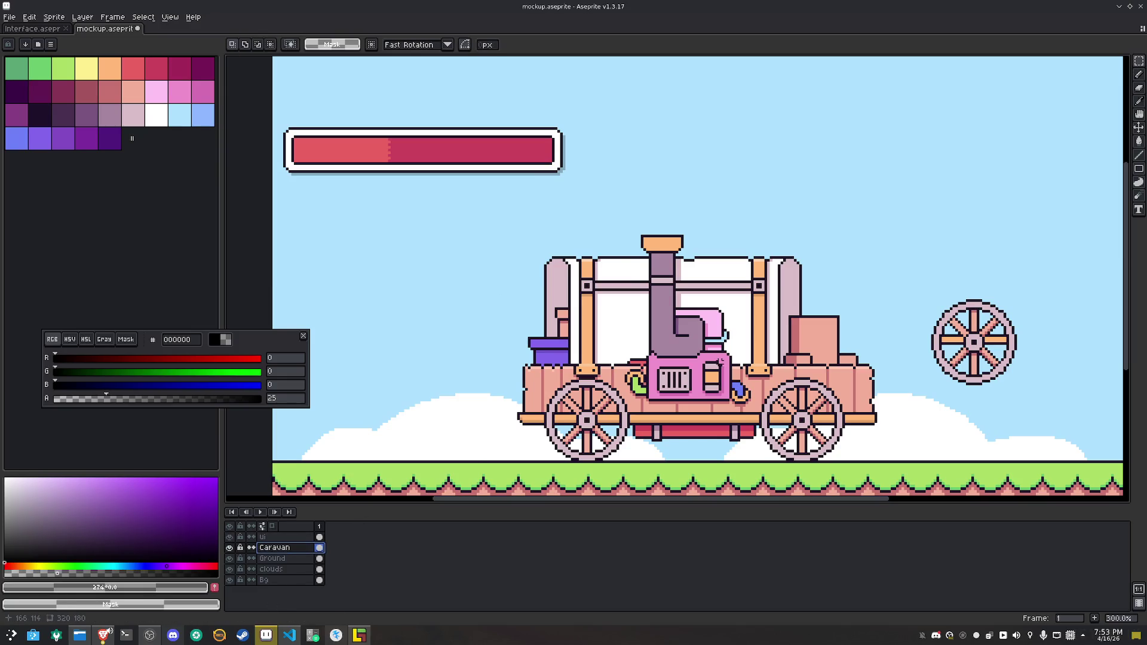
scroll(663, 325, down, 1)
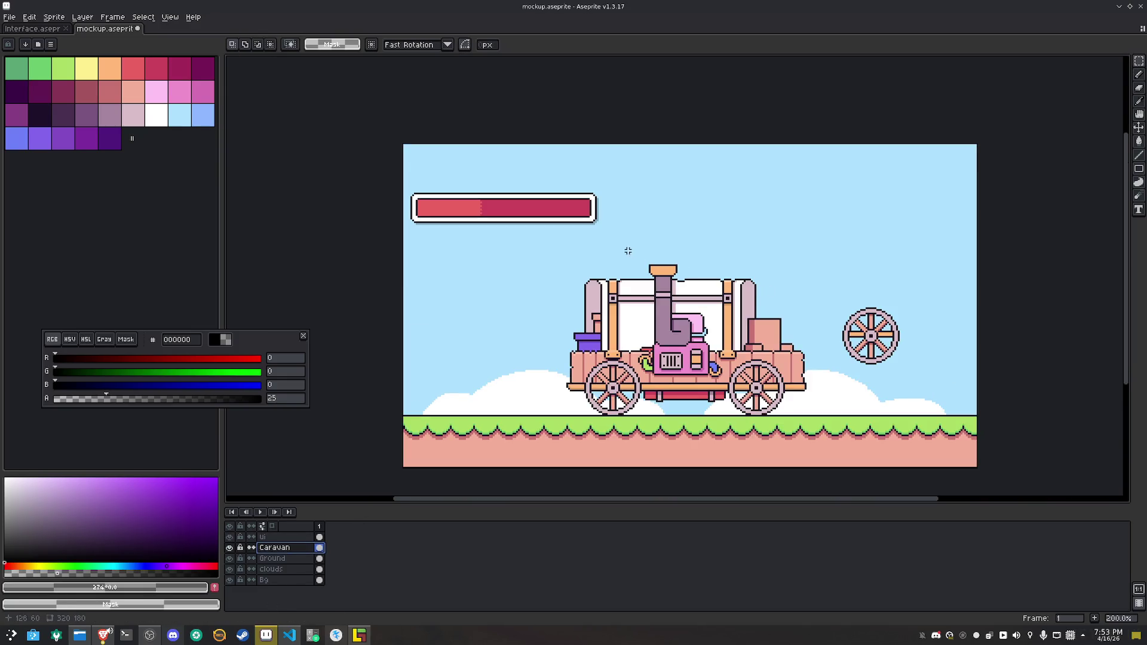
click(287, 537)
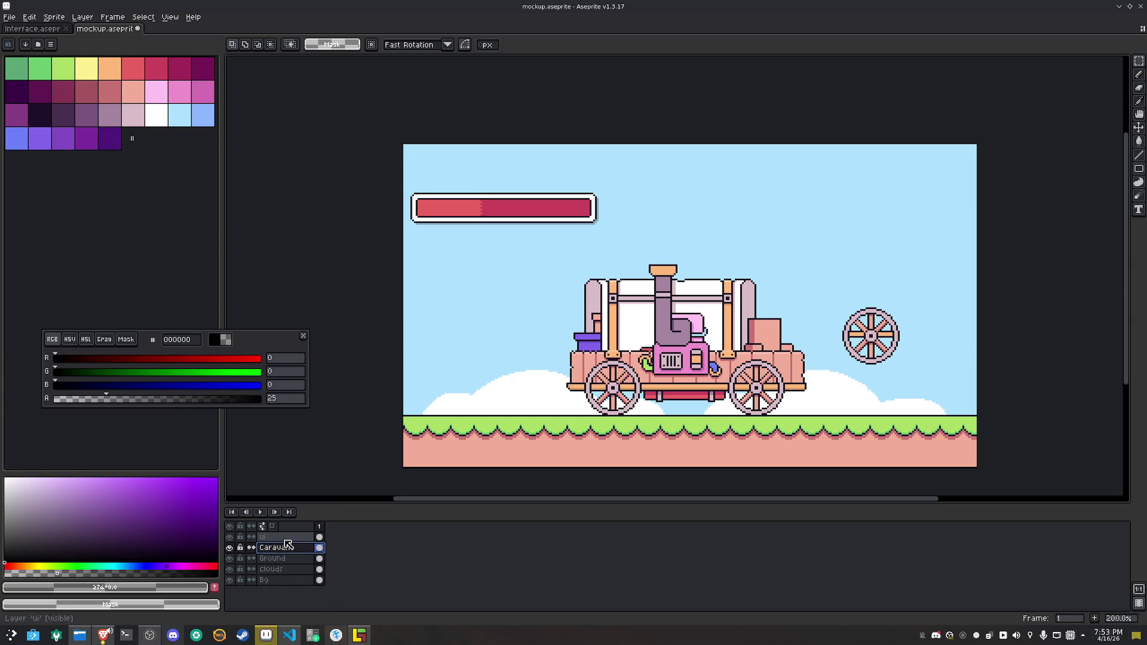
mouse_move(619, 236)
mouse_down()
mouse_move(476, 197)
mouse_move(409, 162)
mouse_up()
mouse_move(474, 225)
mouse_down()
mouse_move(491, 185)
mouse_move(483, 190)
mouse_move(507, 186)
mouse_up()
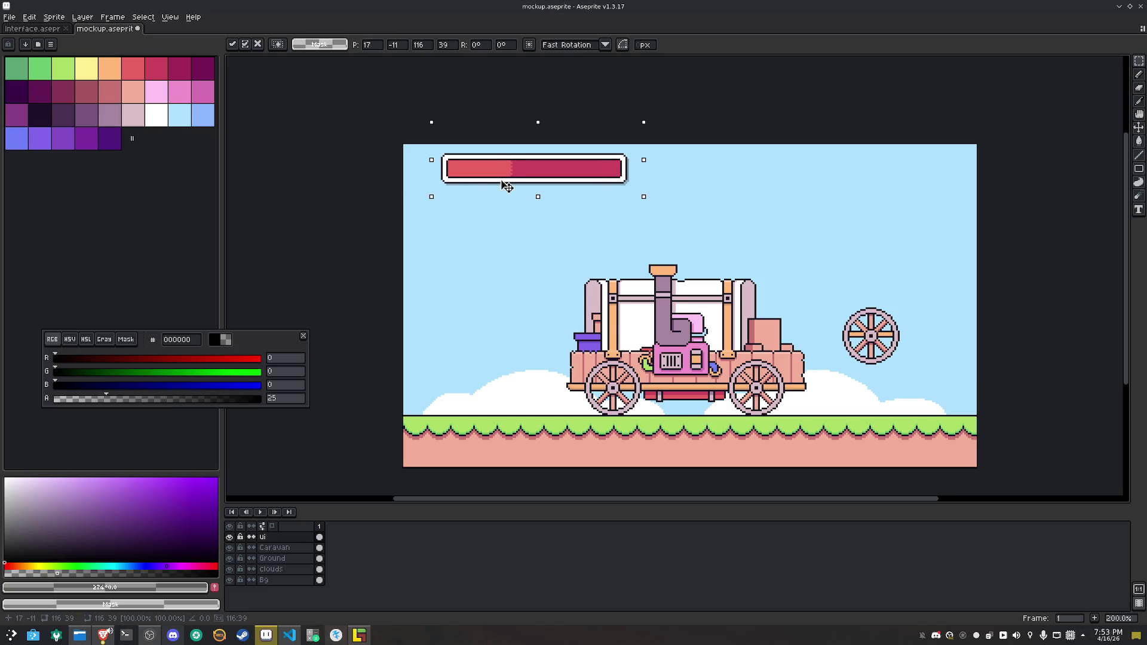
click(486, 249)
Cut a thin column out of the health bar near its left end
scroll(524, 236, up, 6)
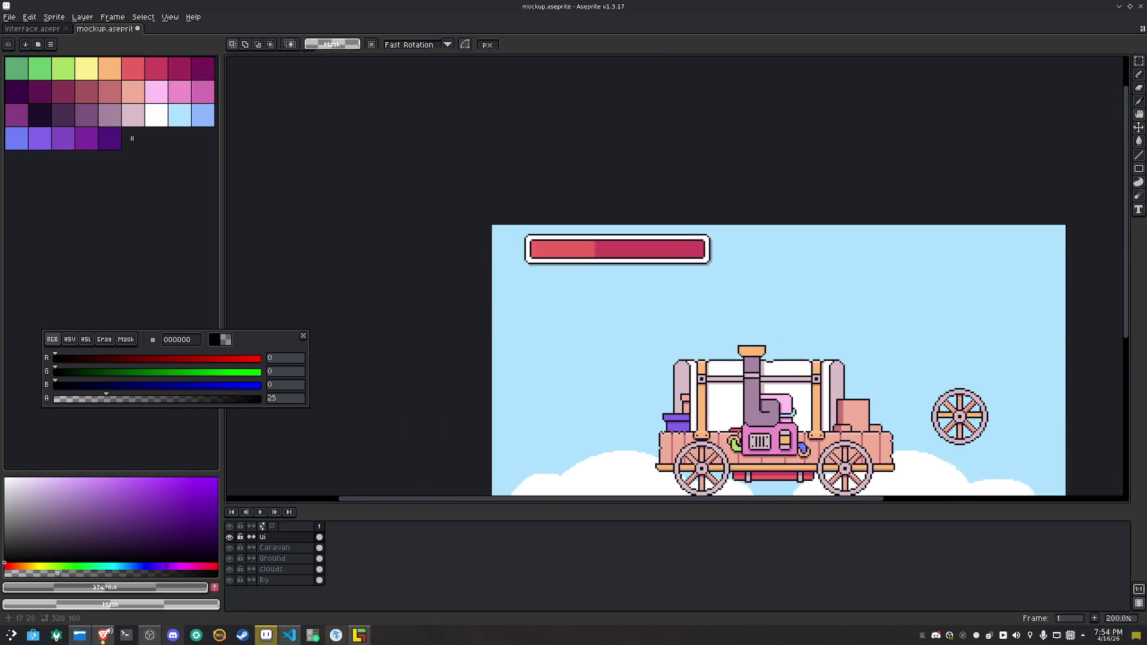
mouse_move(655, 161)
mouse_down()
mouse_move(619, 335)
mouse_move(512, 342)
mouse_move(523, 322)
mouse_move(495, 332)
mouse_move(479, 322)
mouse_move(501, 335)
mouse_up()
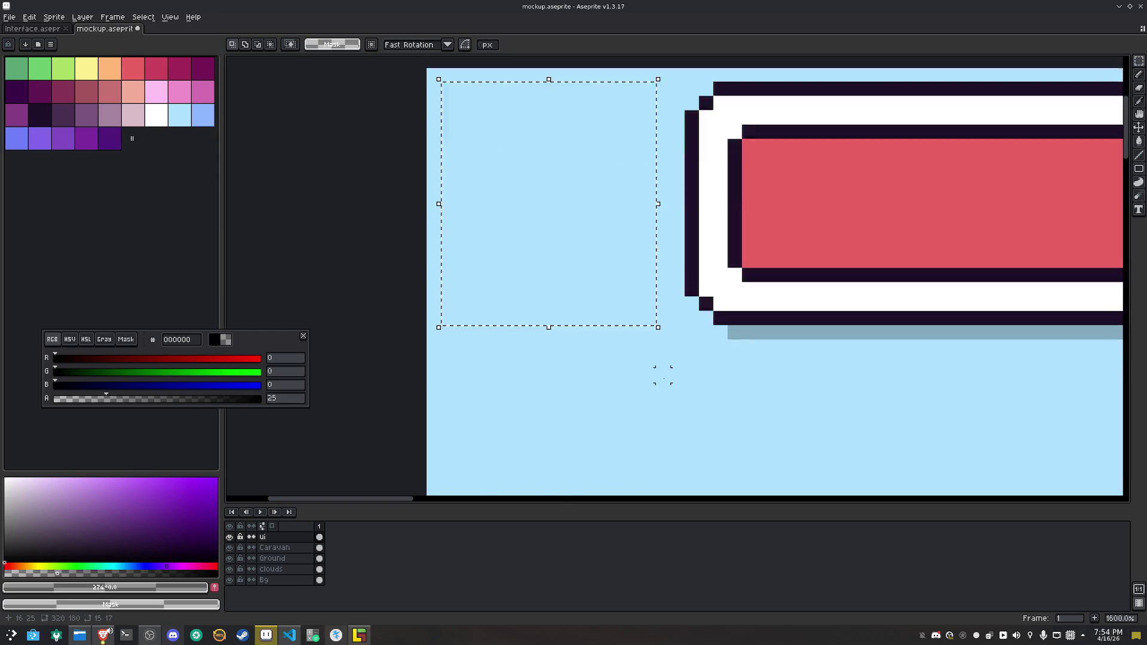
scroll(710, 377, down, 3)
drag(657, 259, 744, 358)
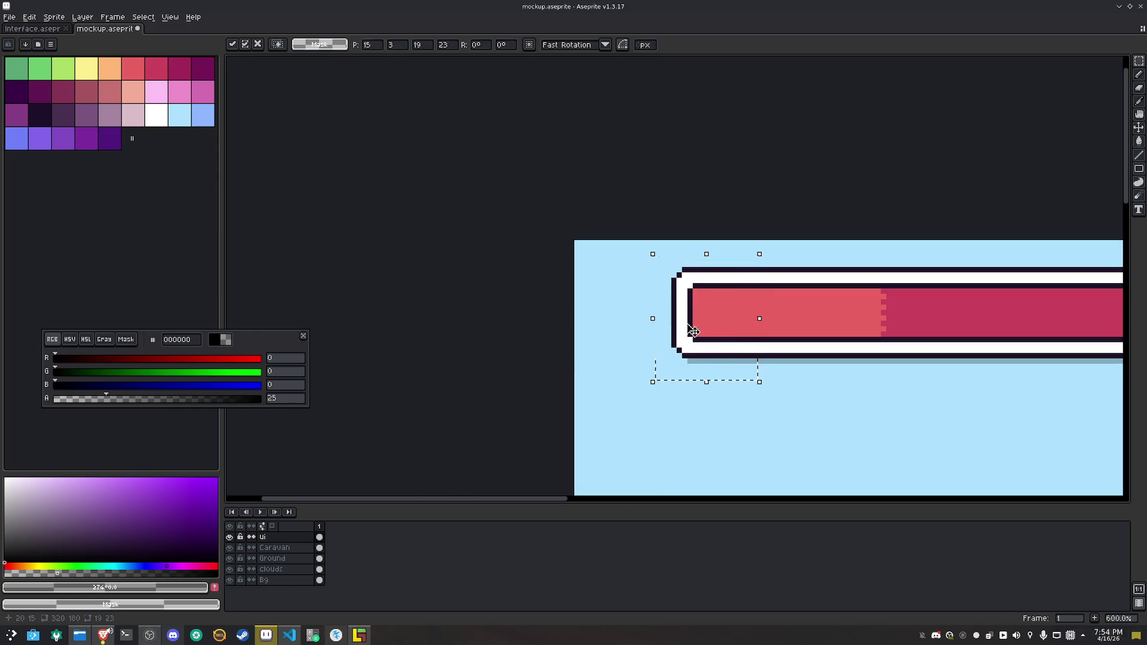
click(819, 399)
drag(791, 388, 760, 252)
key(Delete)
click(641, 259)
Shift the bar's left end right to close the gap, then save the mockup
drag(641, 258, 768, 400)
drag(730, 333, 763, 336)
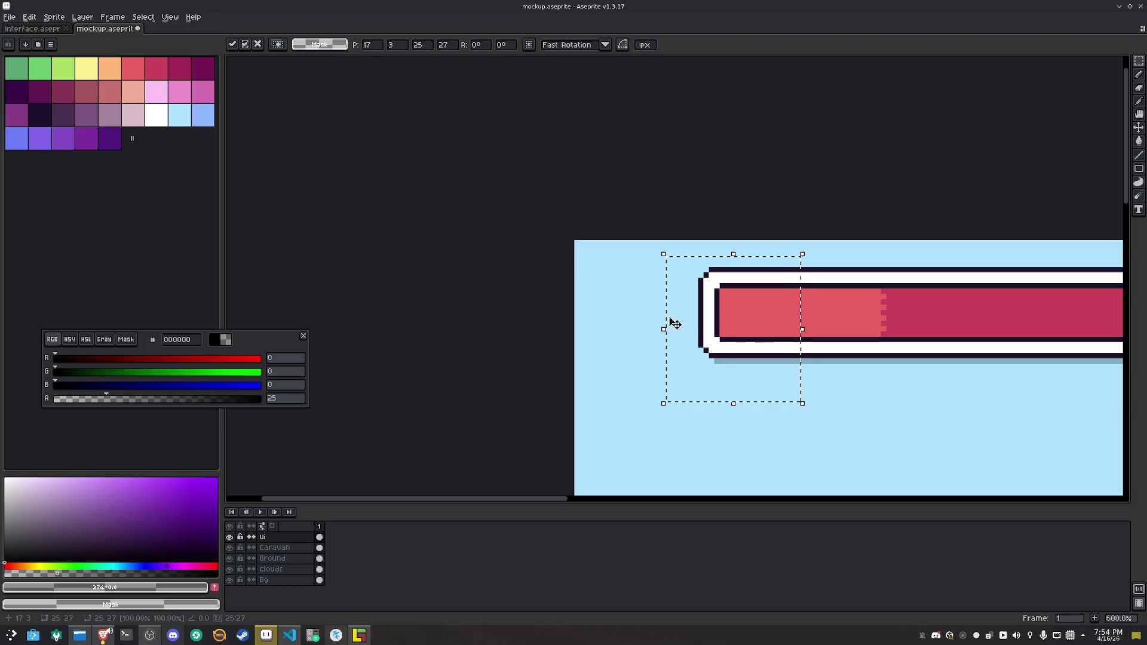
click(622, 327)
key(ctrl+s)
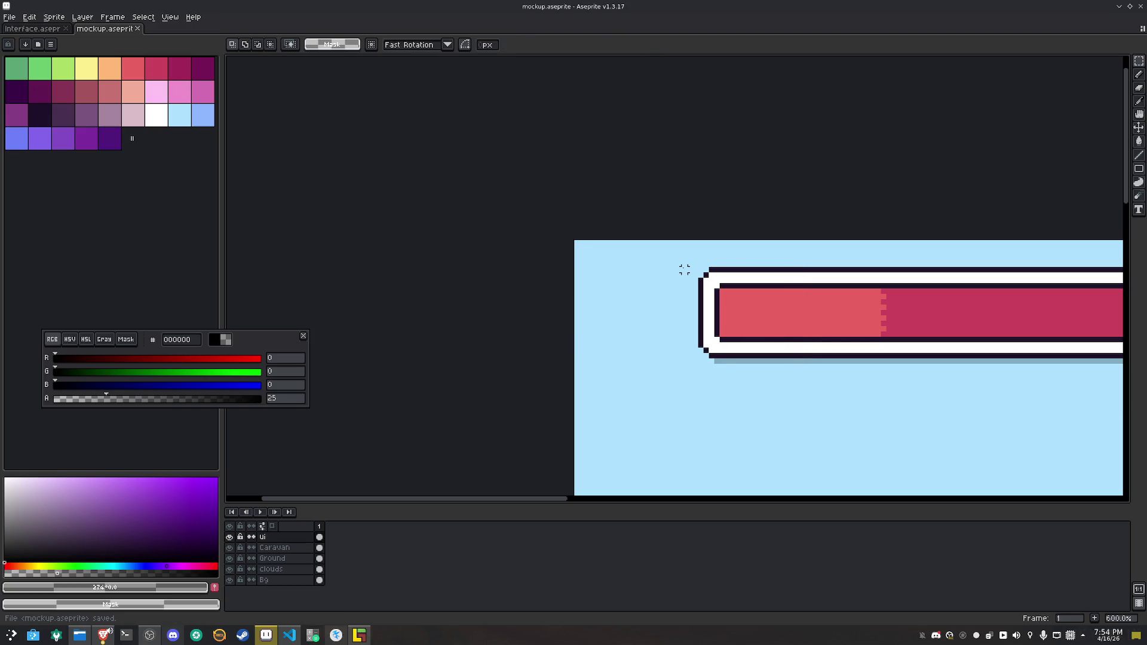
Move the bar's lower section up to close the remaining gap
mouse_move(683, 271)
mouse_down()
mouse_move(681, 350)
mouse_move(609, 356)
mouse_up()
key(Escape)
scroll(797, 379, down, 1)
mouse_move(932, 347)
mouse_down()
mouse_move(439, 270)
mouse_move(417, 256)
mouse_move(943, 251)
mouse_move(480, 296)
mouse_move(412, 252)
mouse_up()
key(Escape)
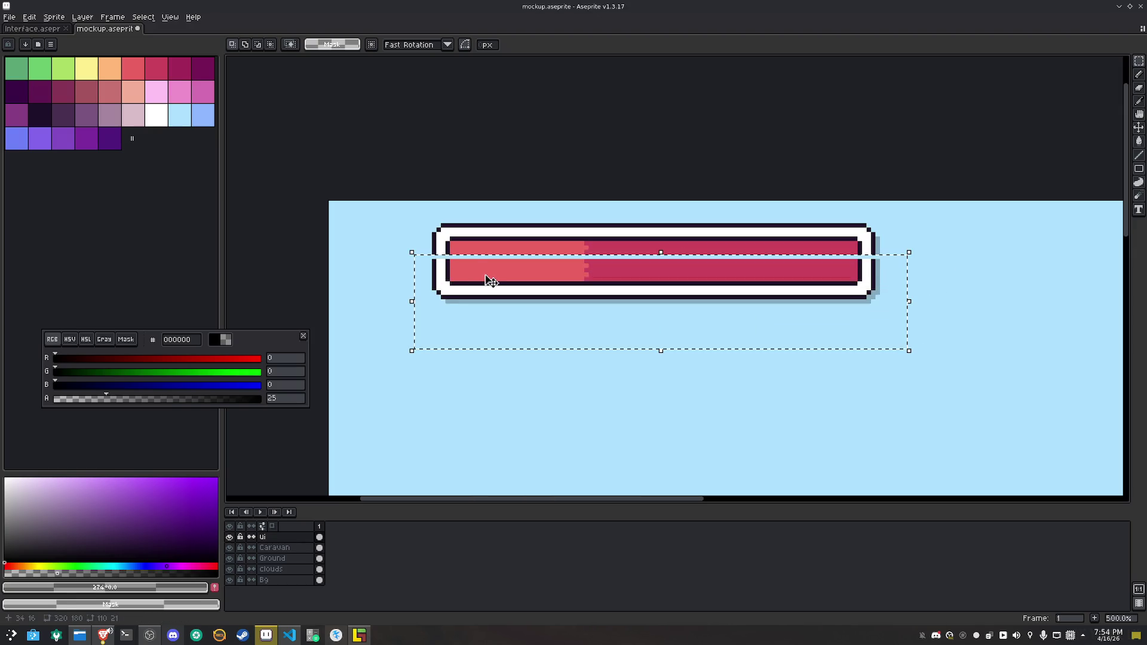
click(491, 280)
drag(491, 280, 487, 276)
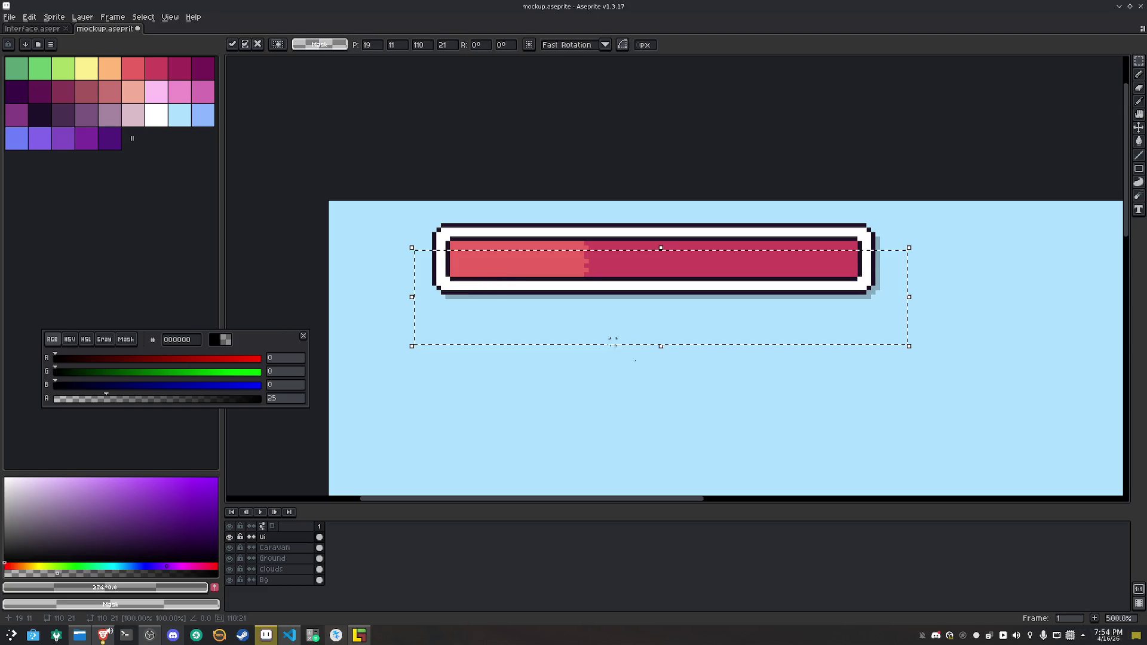
click(655, 400)
Nudge the thin left cap outward and outline a square space left of the bar
drag(456, 225, 457, 292)
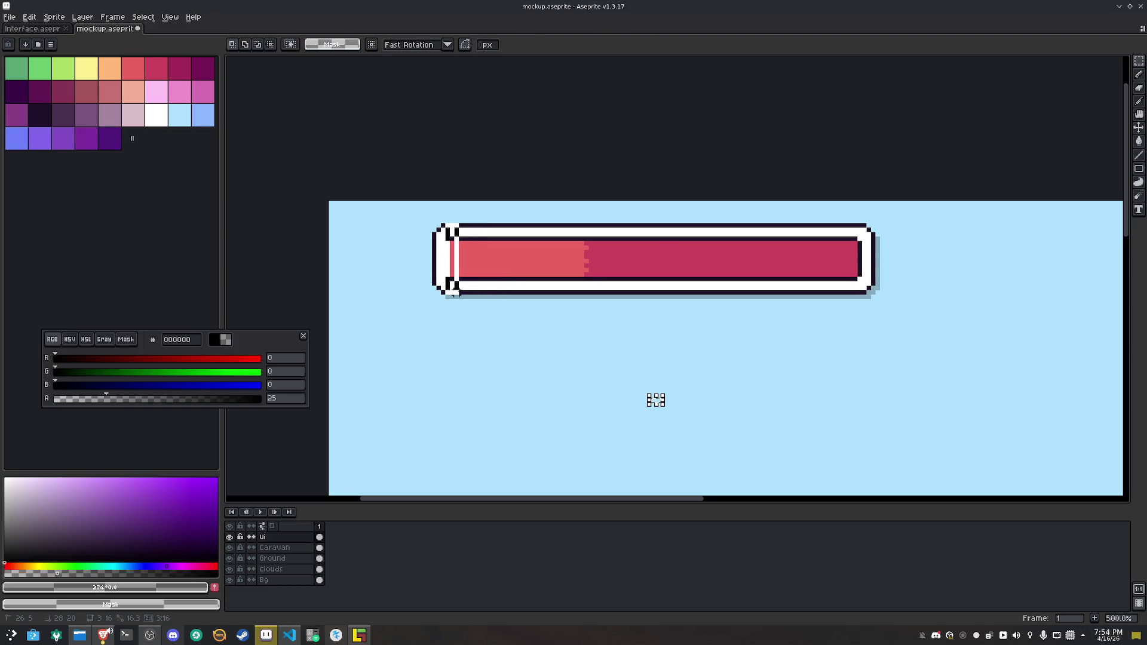
key(Left)
key(Left)
key(Left)
click(419, 280)
scroll(388, 268, up, 1)
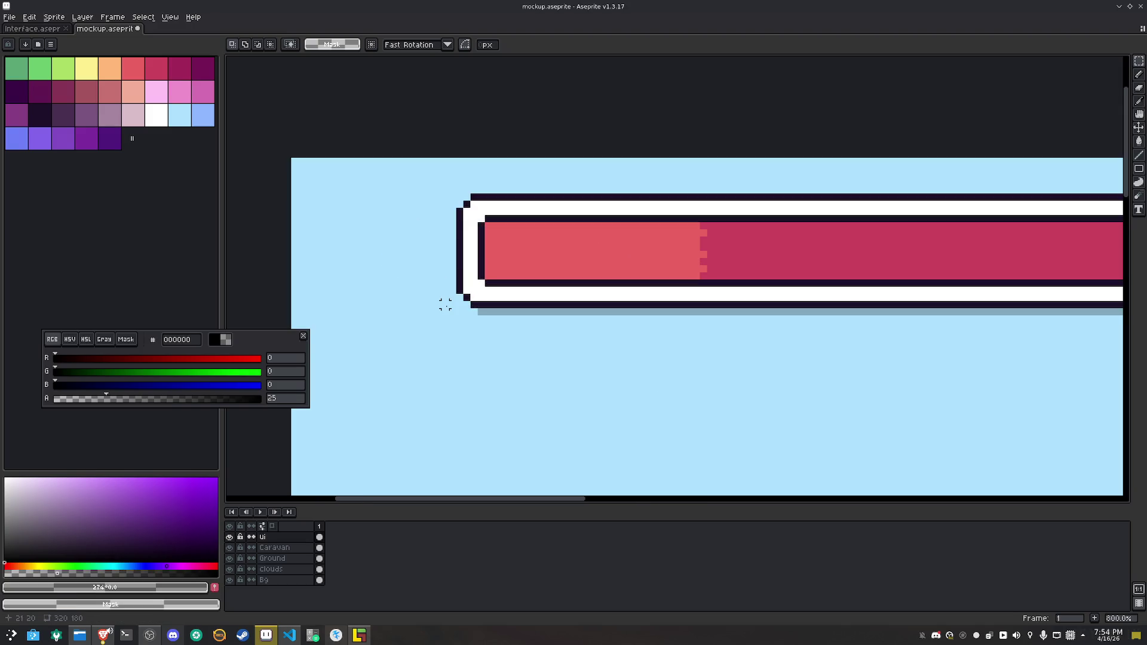
mouse_move(438, 306)
mouse_down()
mouse_move(433, 193)
mouse_move(329, 196)
mouse_up()
scroll(295, 233, up, 1)
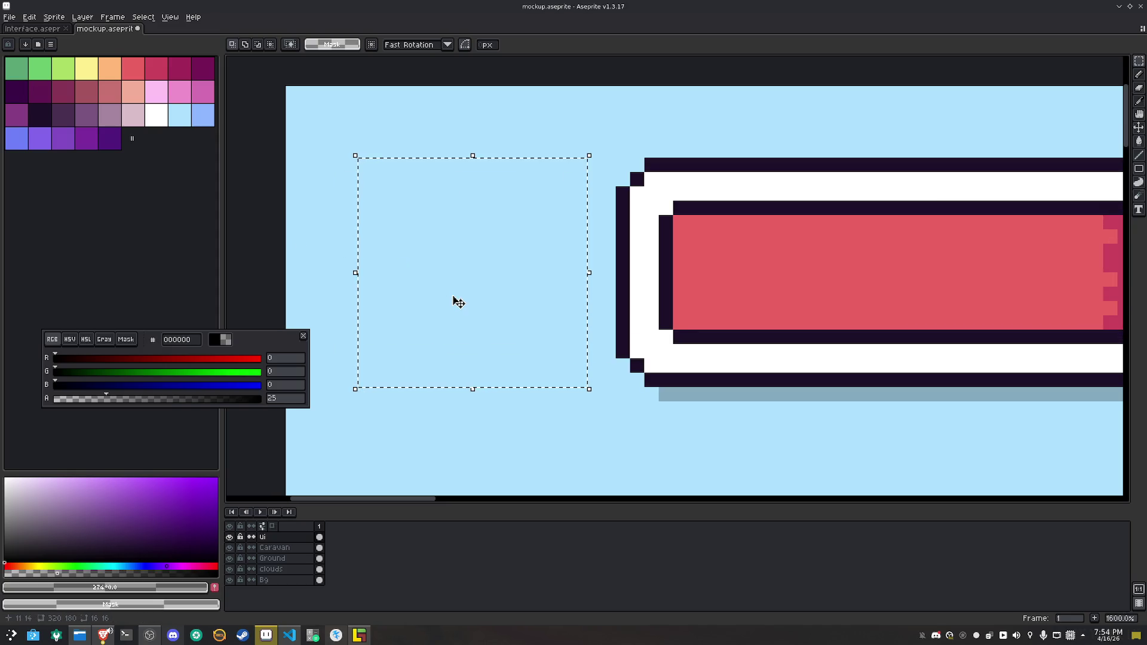
Pencil a dark cart outline left of the health bar
click(39, 115)
key(b)
drag(539, 350, 535, 325)
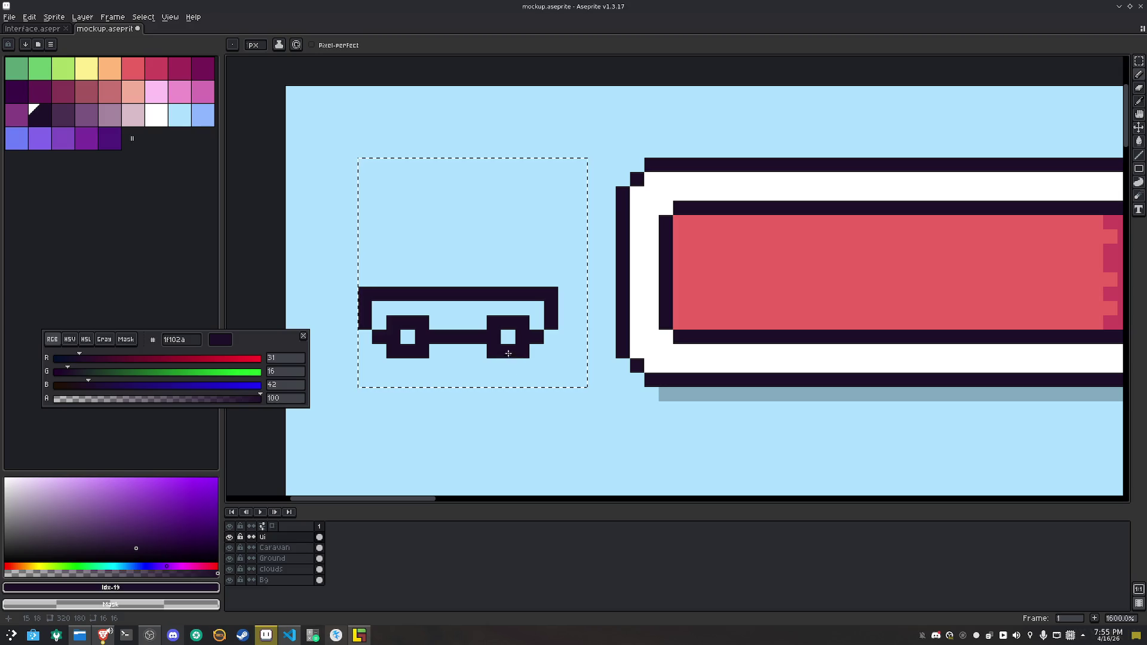
mouse_move(531, 275)
mouse_down()
mouse_move(535, 210)
mouse_move(457, 192)
mouse_move(376, 197)
mouse_move(363, 283)
mouse_up()
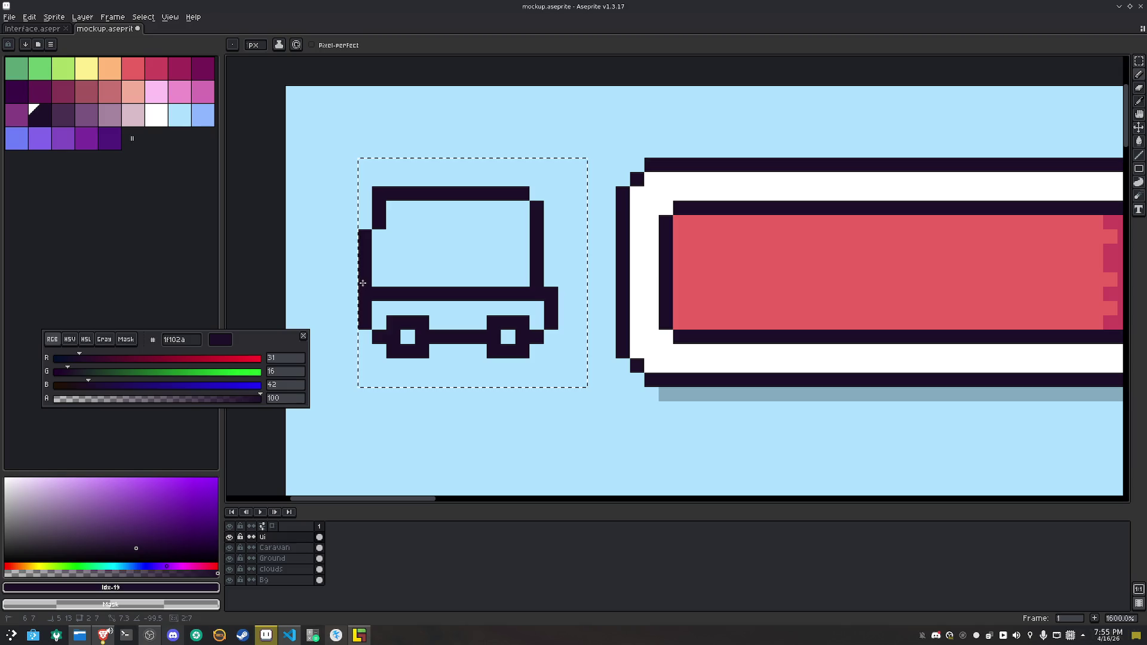
right_click(379, 195)
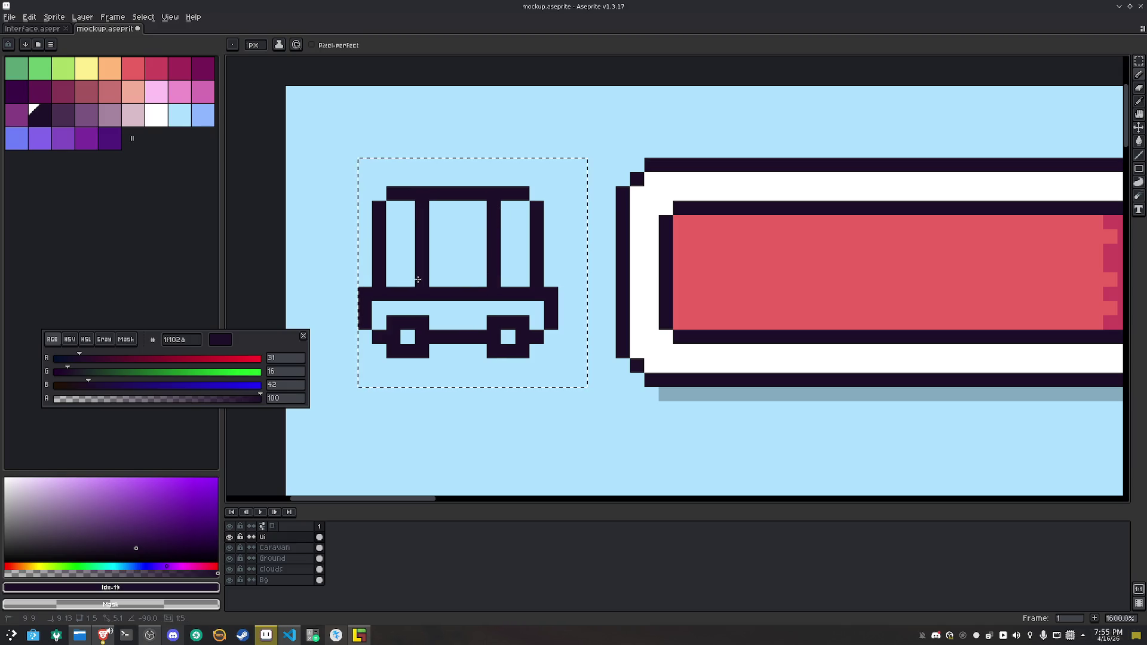
Fill the cart's window white, its body peach f2ae99 and both wheel hubs pale pink d9bdc8
click(157, 116)
key(g)
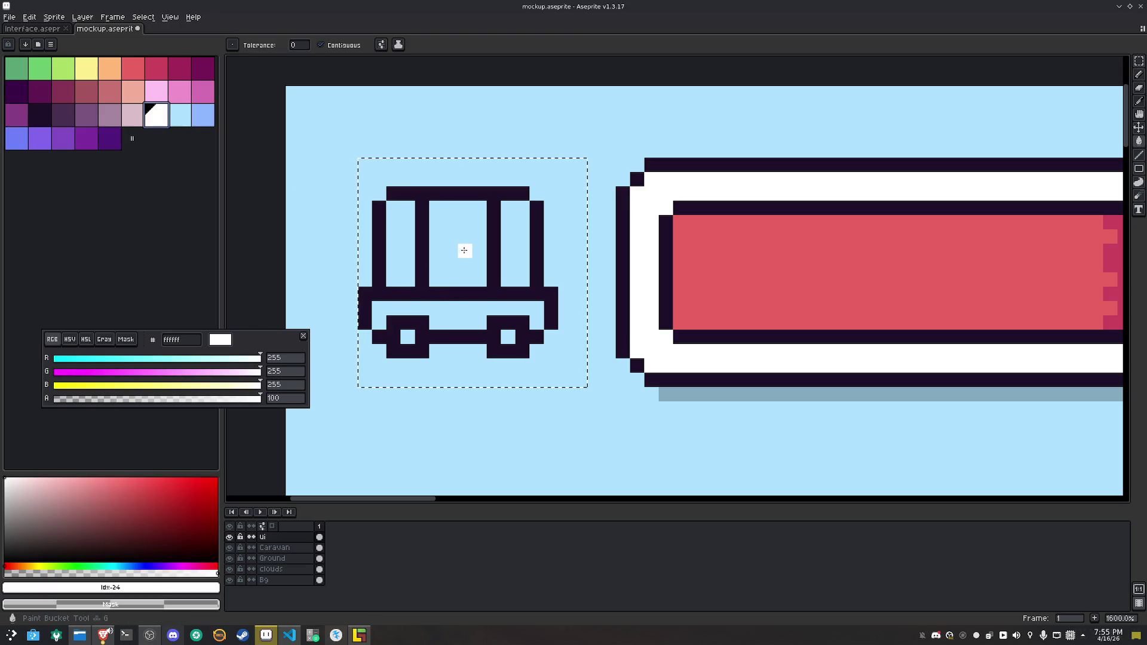
click(463, 249)
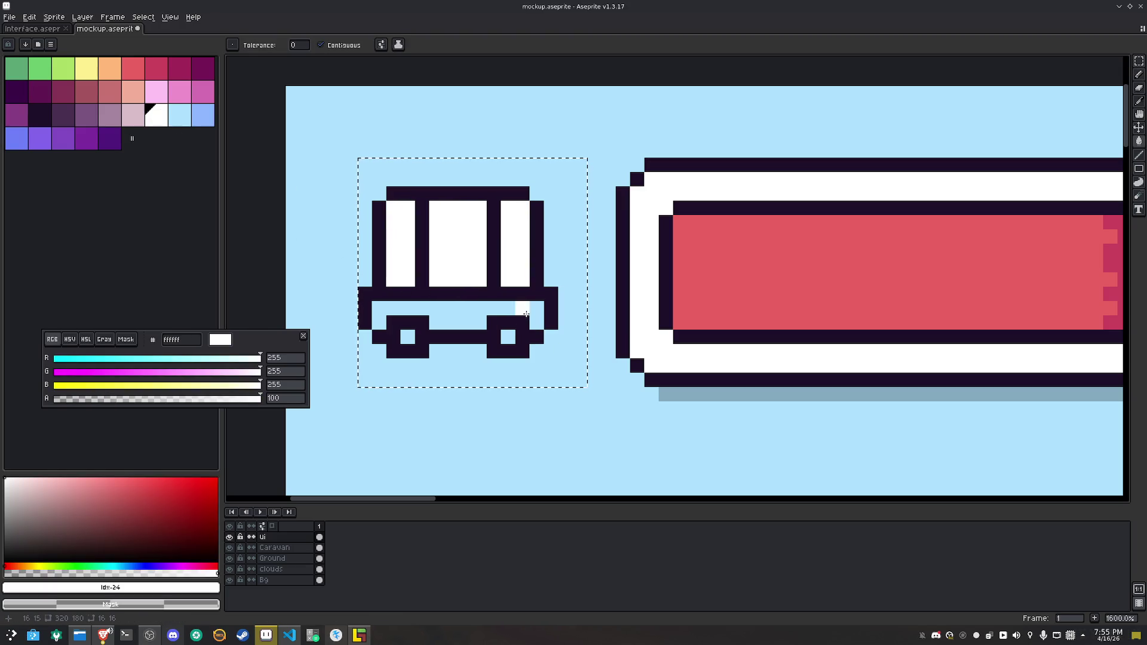
click(133, 93)
click(451, 309)
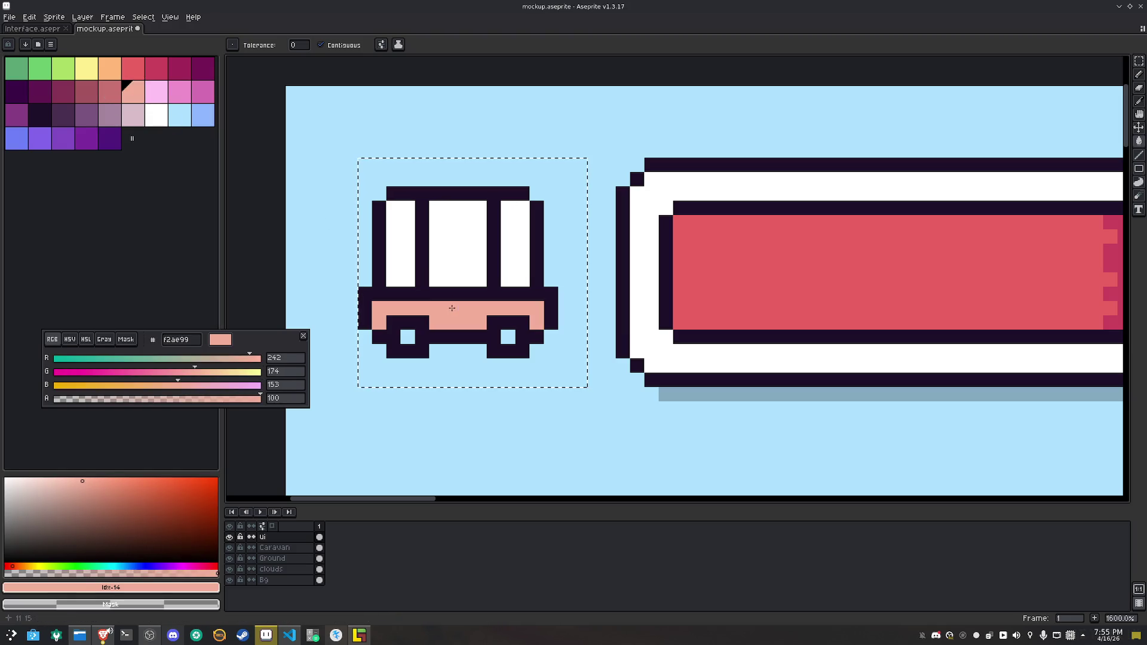
click(133, 115)
click(408, 337)
click(516, 338)
Deselect the cart and undo an accidental shift of the artwork
key(m)
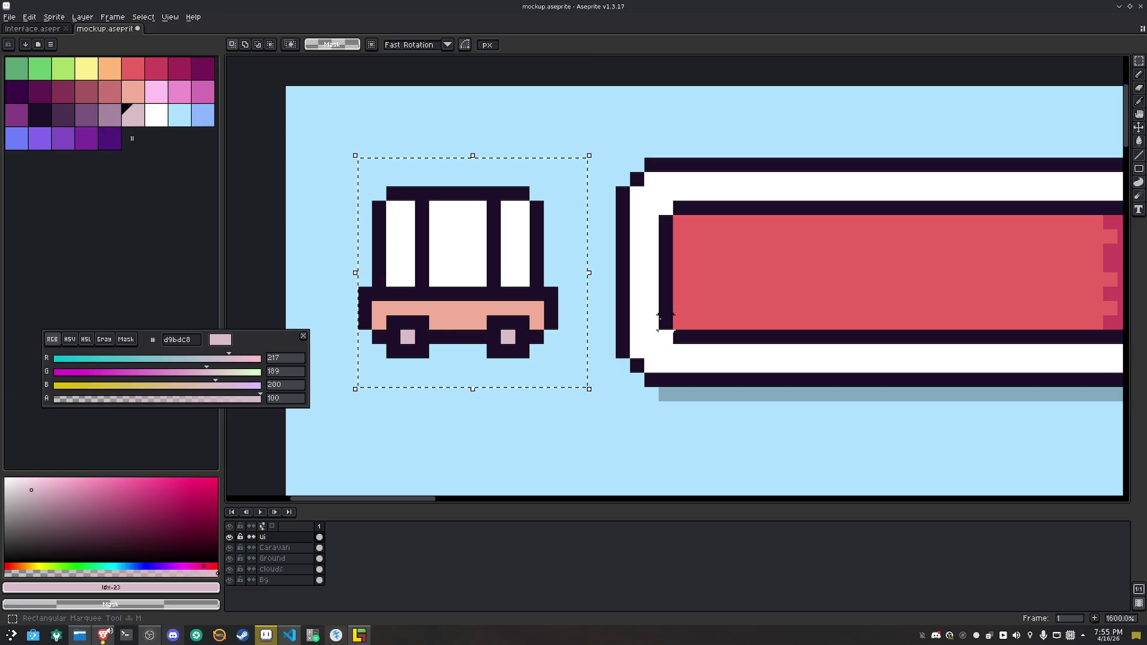
key(ctrl+d)
scroll(664, 320, down, 1)
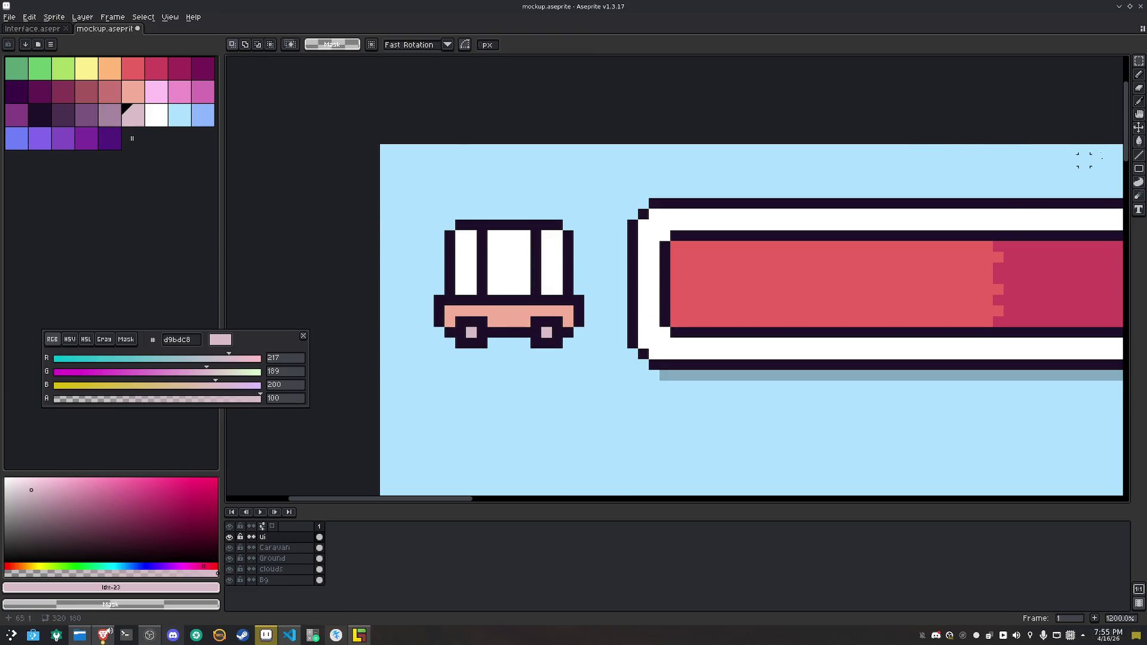
key(v)
drag(702, 260, 818, 375)
key(ctrl+z)
key(ctrl+z)
key(ctrl+z)
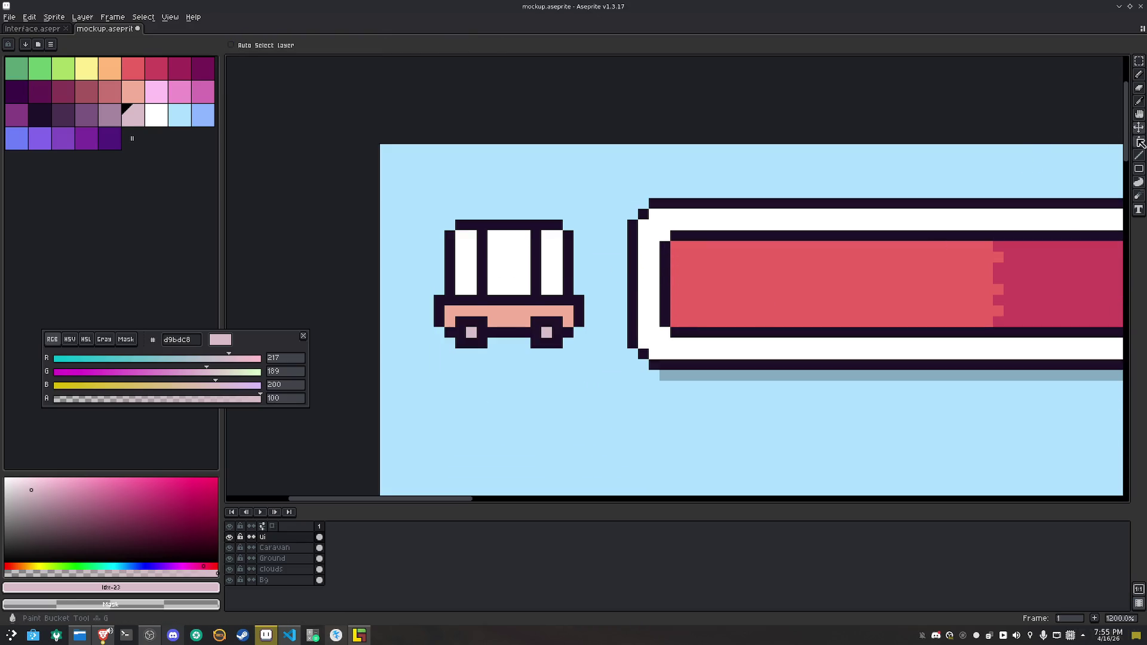
Create a 16×16 slice and position it over the cart icon
key(shift+c)
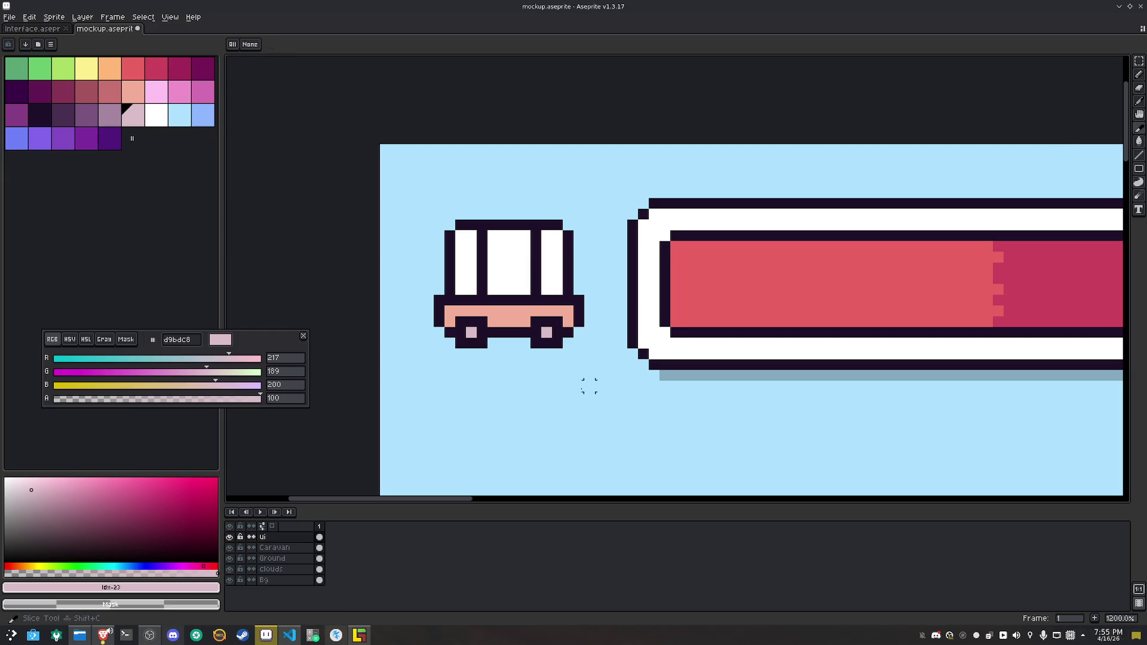
mouse_move(531, 392)
mouse_down()
mouse_move(562, 423)
mouse_move(452, 240)
mouse_move(593, 207)
mouse_move(610, 216)
mouse_move(601, 219)
mouse_up()
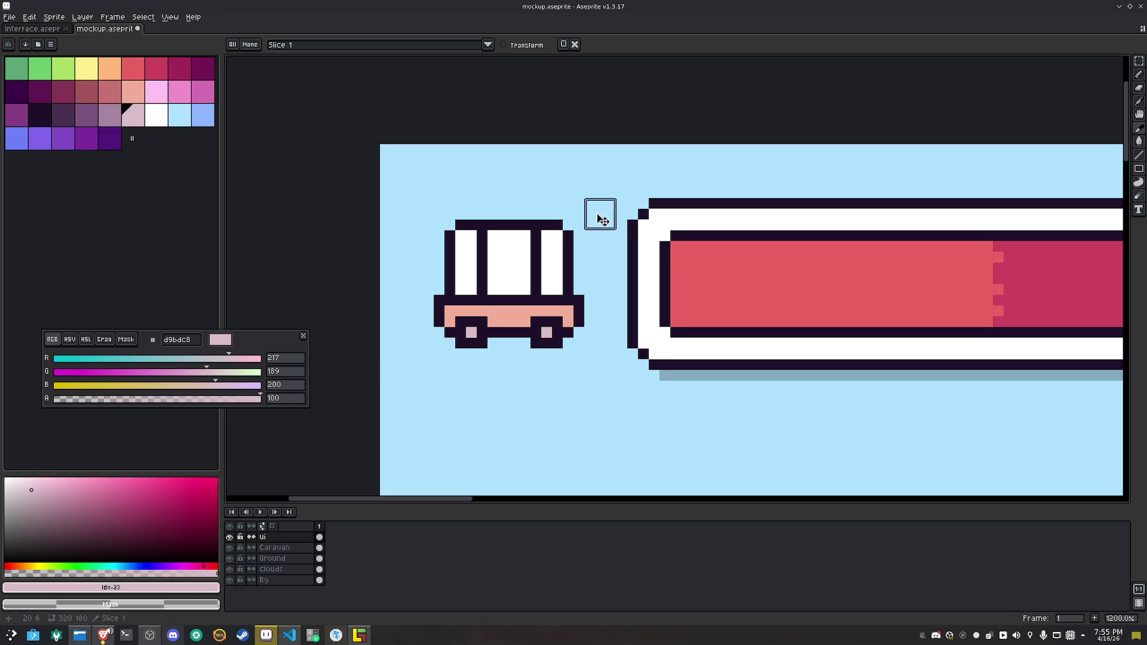
double_click(602, 221)
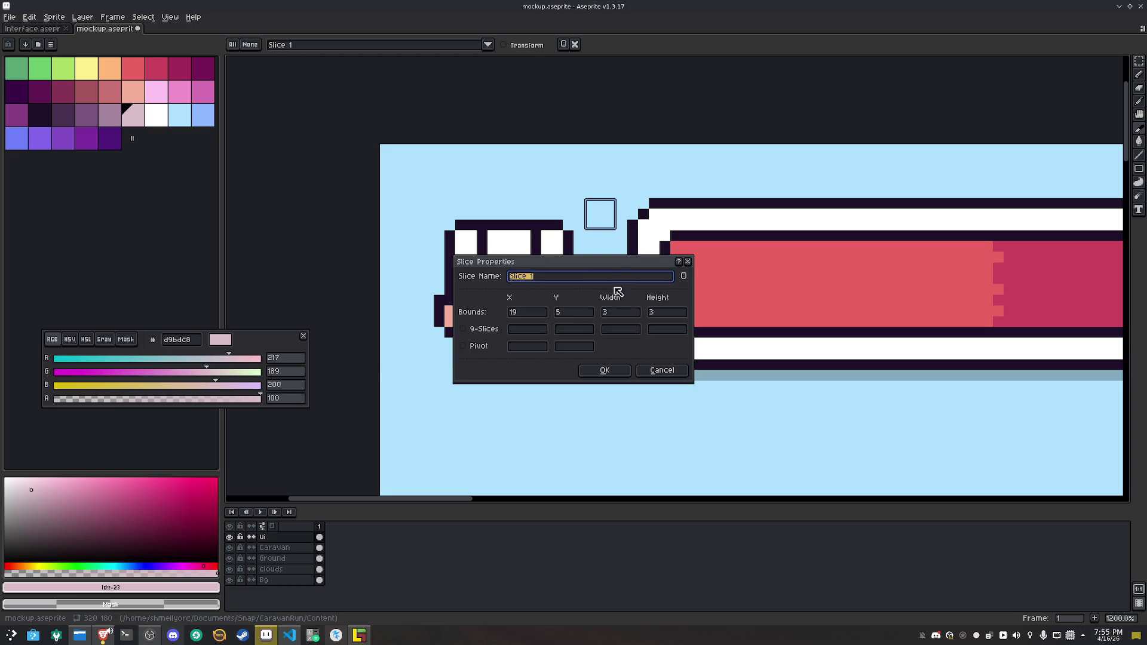
double_click(611, 312)
text(16)
double_click(678, 313)
text(16)
click(605, 371)
drag(631, 288, 478, 294)
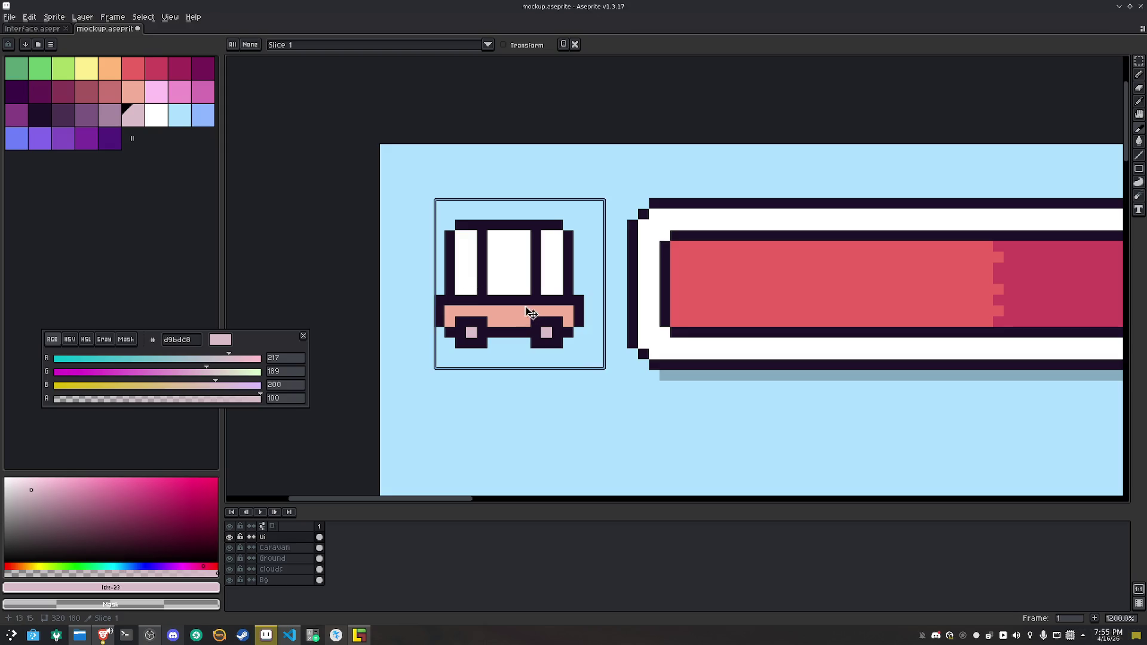
Shift the cart icon one pixel right inside the slice
key(m)
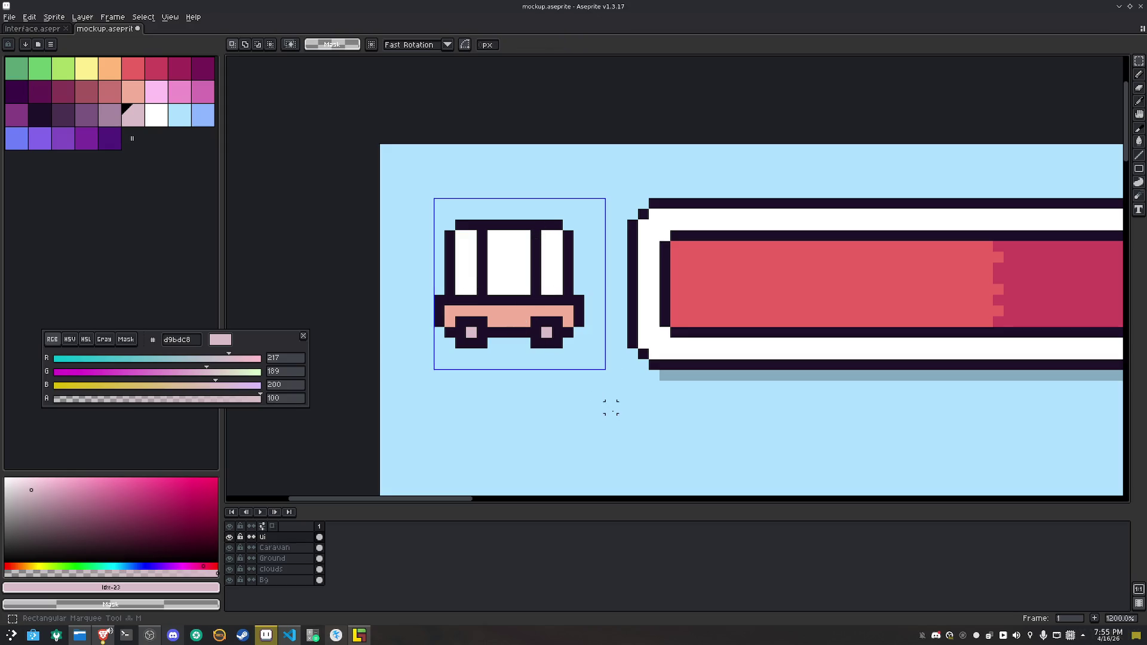
drag(589, 343, 423, 219)
drag(487, 256, 496, 260)
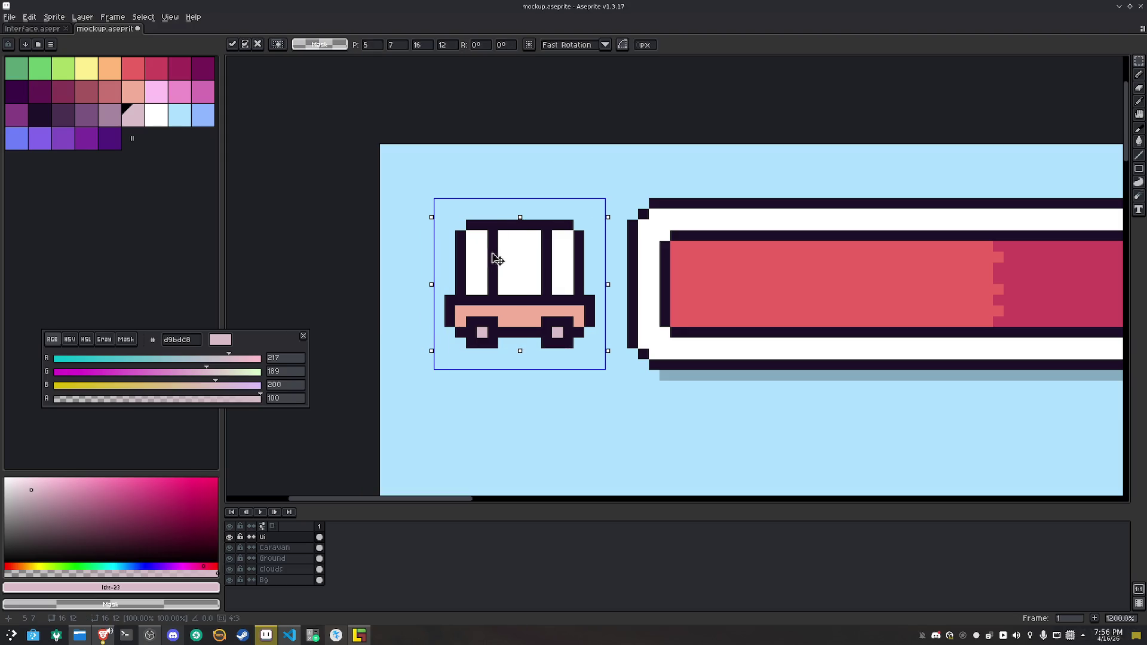
click(750, 386)
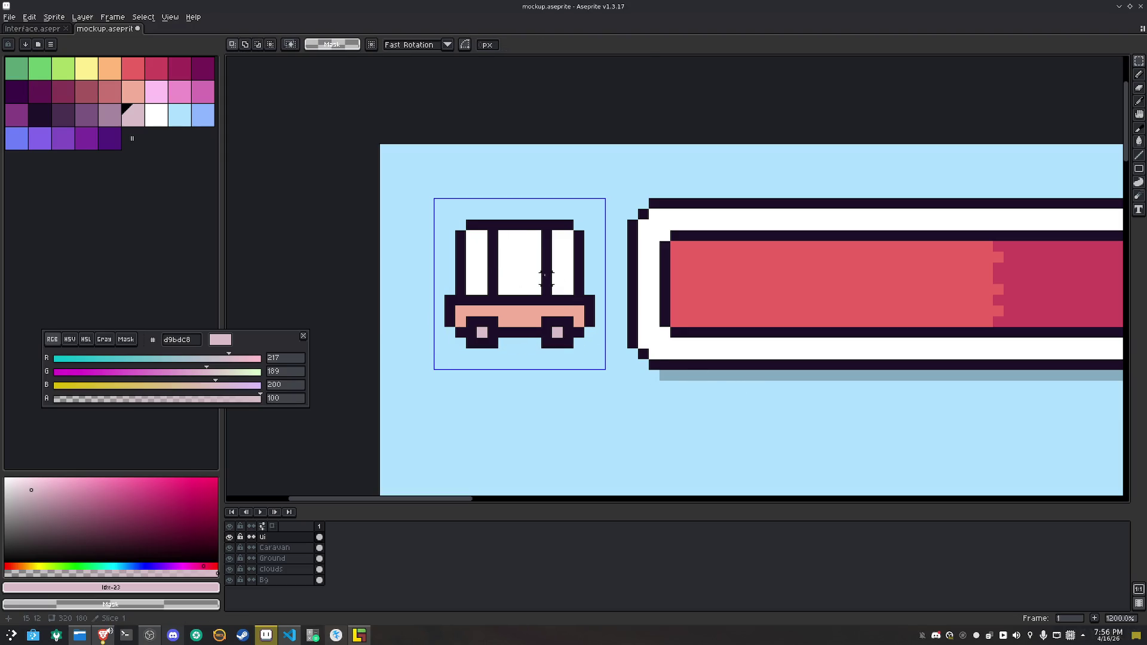
Draw a light-blue shadow under the cart and up its right side
scroll(546, 276, down, 7)
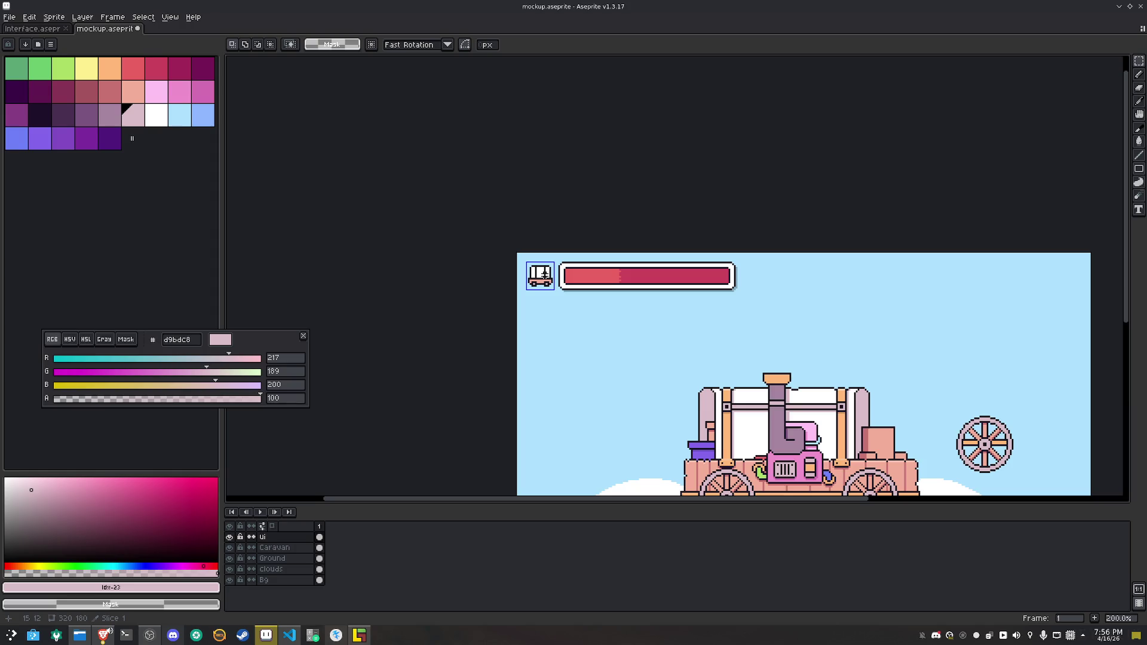
scroll(545, 275, up, 8)
key(b)
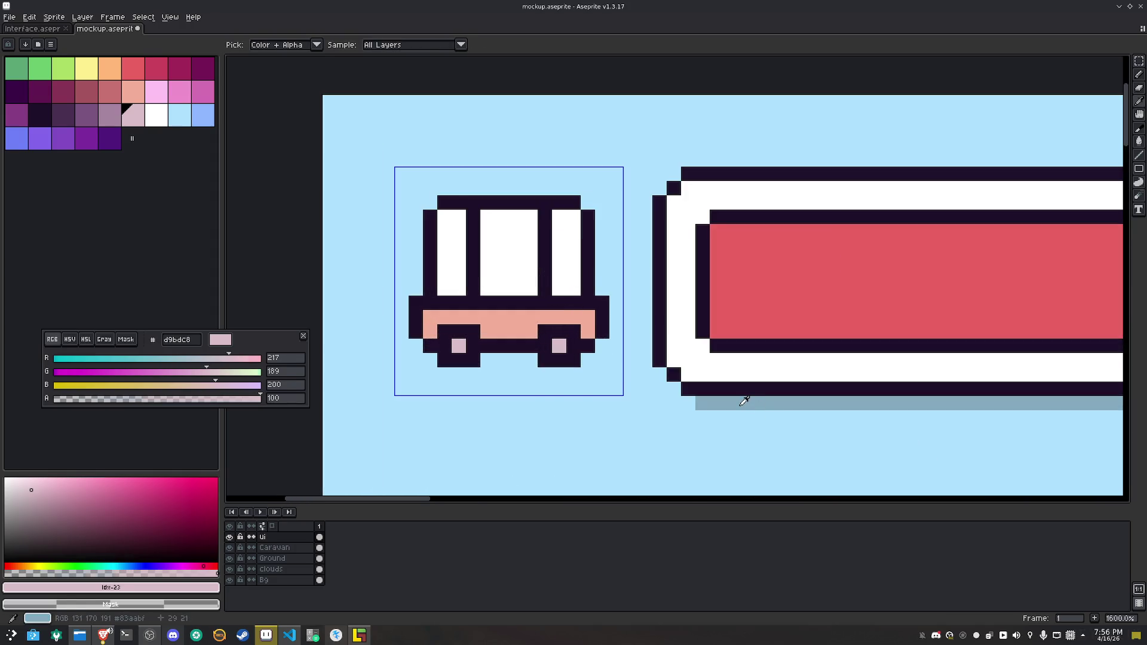
alt+click(742, 397)
drag(459, 374, 484, 374)
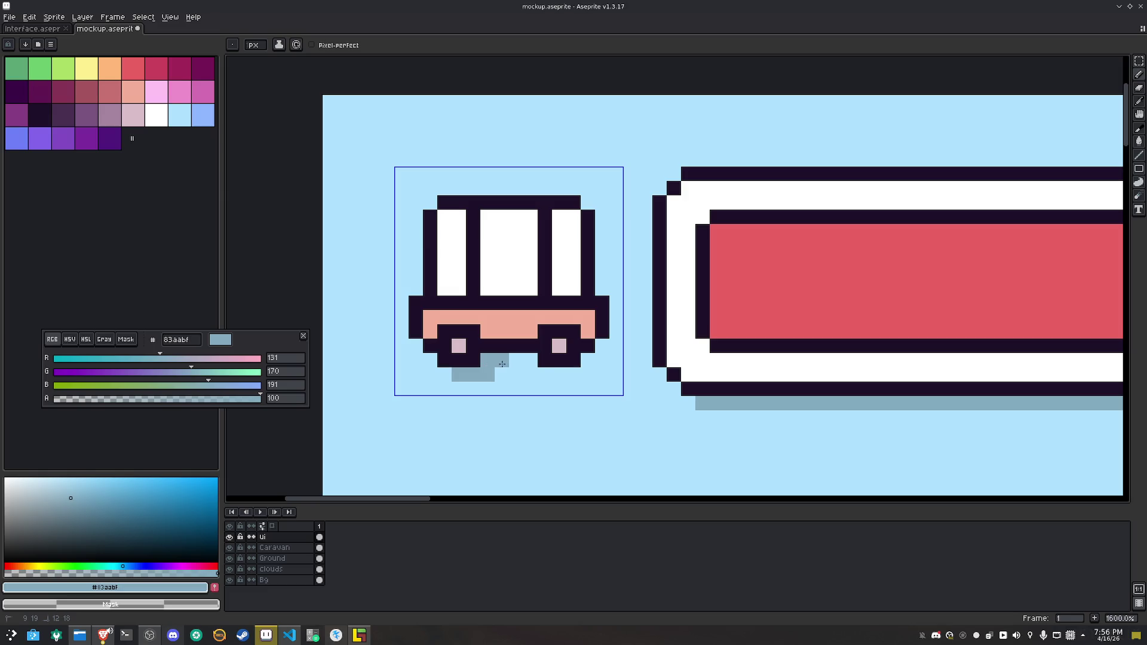
click(561, 378)
mouse_move(585, 370)
mouse_down()
mouse_move(618, 335)
mouse_move(603, 226)
mouse_up()
Mark a slice around the health bar, move it onto the ground strip, then delete Slice 1
scroll(656, 314, down, 4)
scroll(637, 286, down, 1)
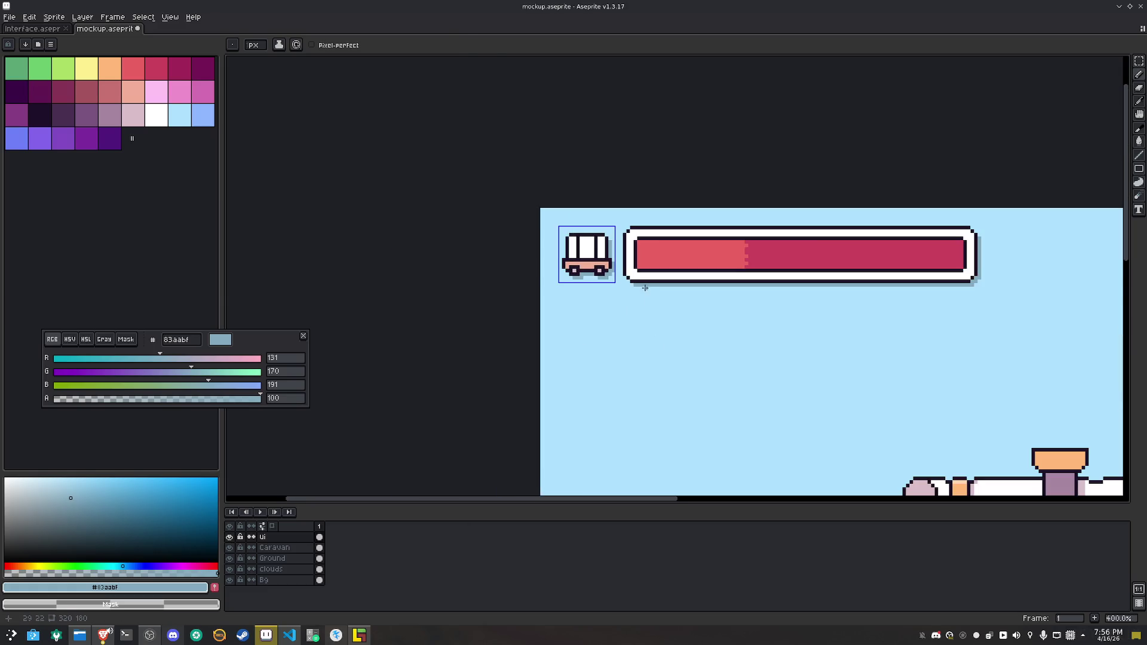
key(m)
scroll(654, 314, down, 1)
drag(725, 353, 561, 313)
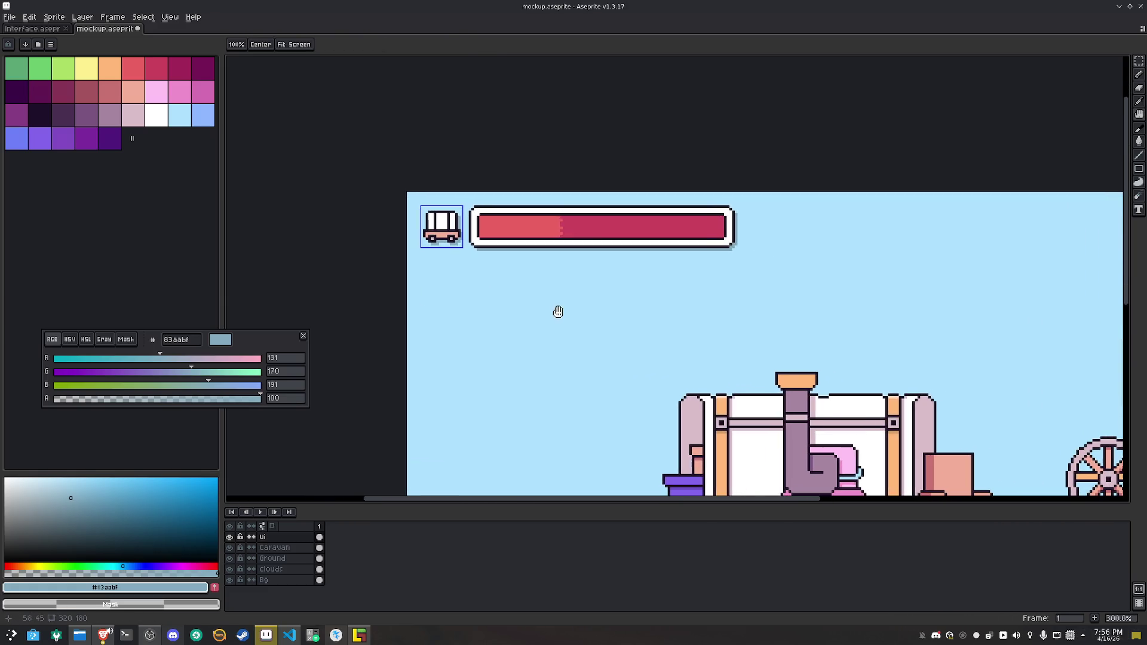
click(1139, 127)
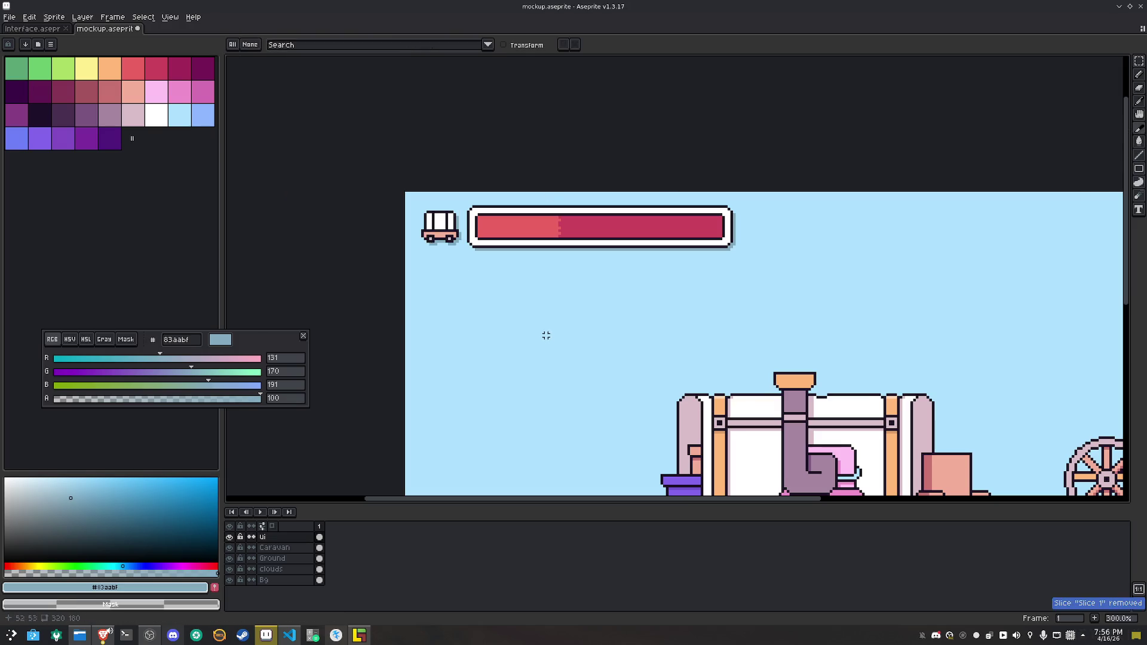
scroll(545, 334, down, 2)
scroll(453, 298, up, 1)
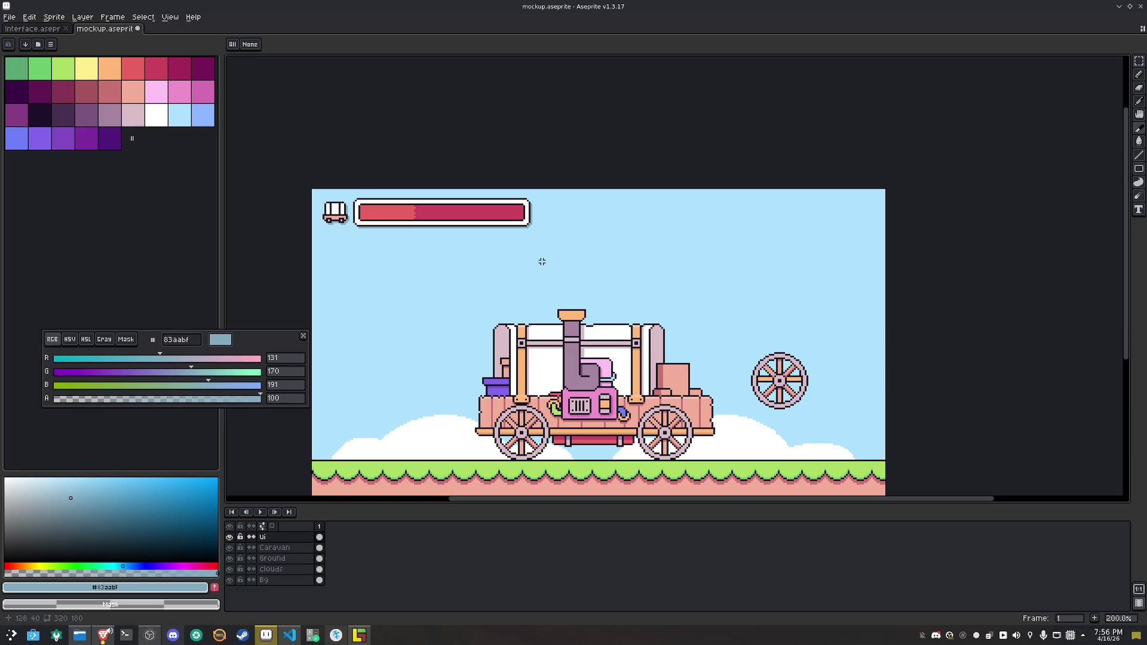
drag(570, 251, 312, 190)
mouse_move(401, 243)
mouse_down()
mouse_move(437, 198)
mouse_move(456, 427)
mouse_up()
key(Delete)
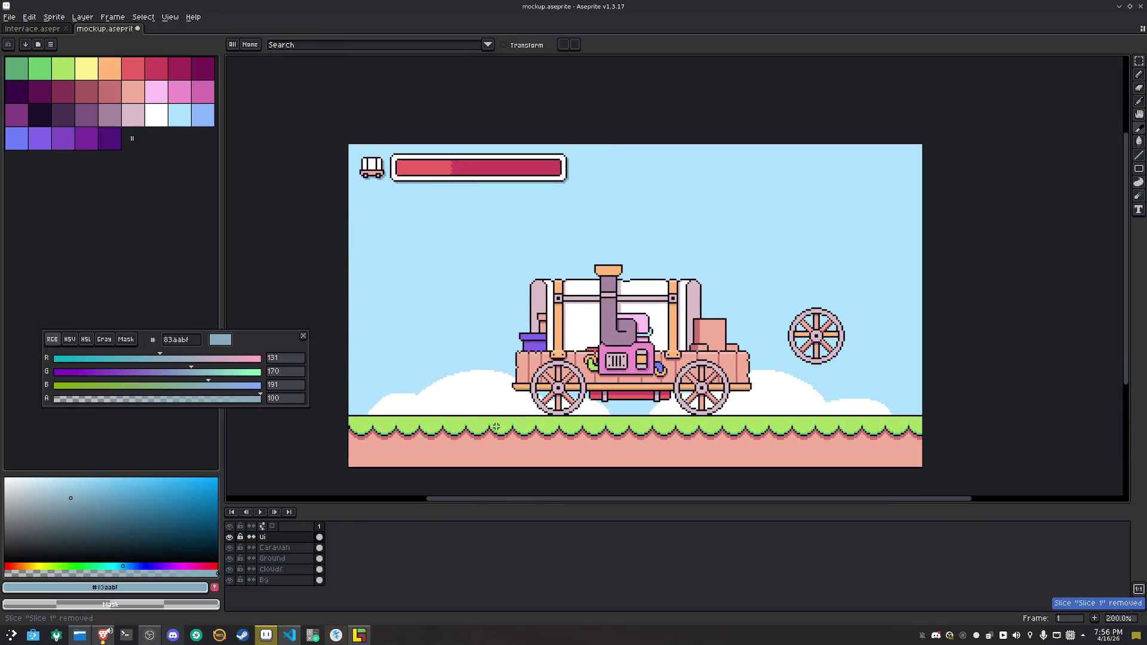
Select the health bar and cart icon and shift them slightly down
key(m)
drag(605, 212, 321, 113)
mouse_move(439, 183)
mouse_down()
mouse_move(472, 319)
mouse_move(453, 430)
mouse_move(456, 225)
mouse_up()
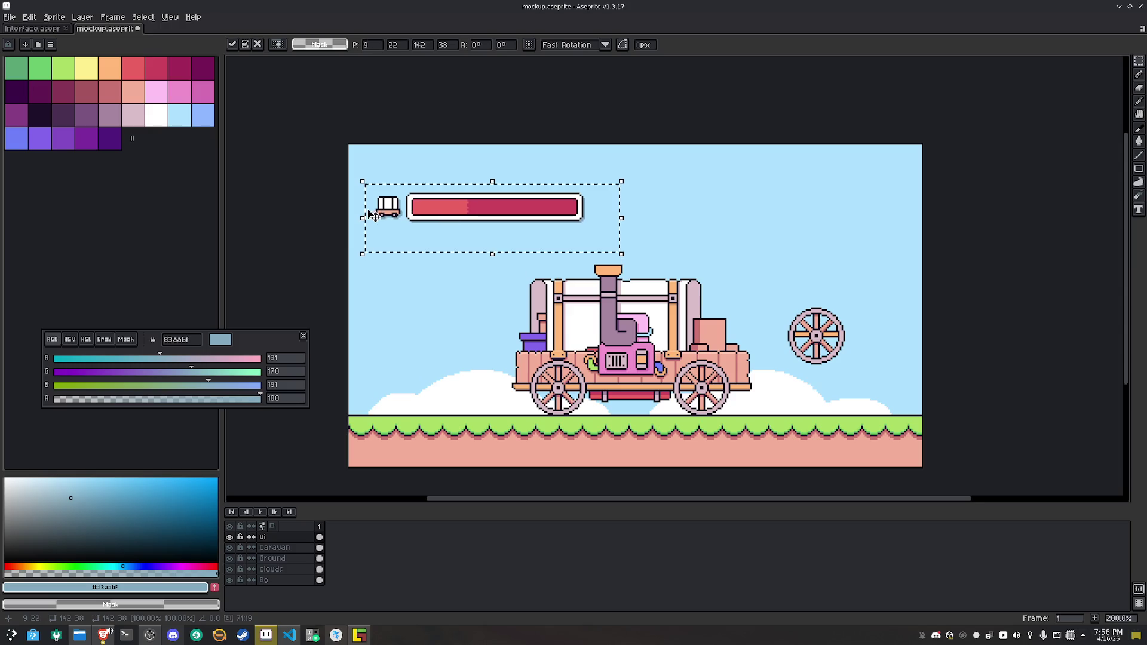
Hide the Bg, Clouds, Ground and Caravan layers and drop the moved health bar
scroll(374, 209, up, 3)
click(230, 580)
click(231, 569)
click(230, 559)
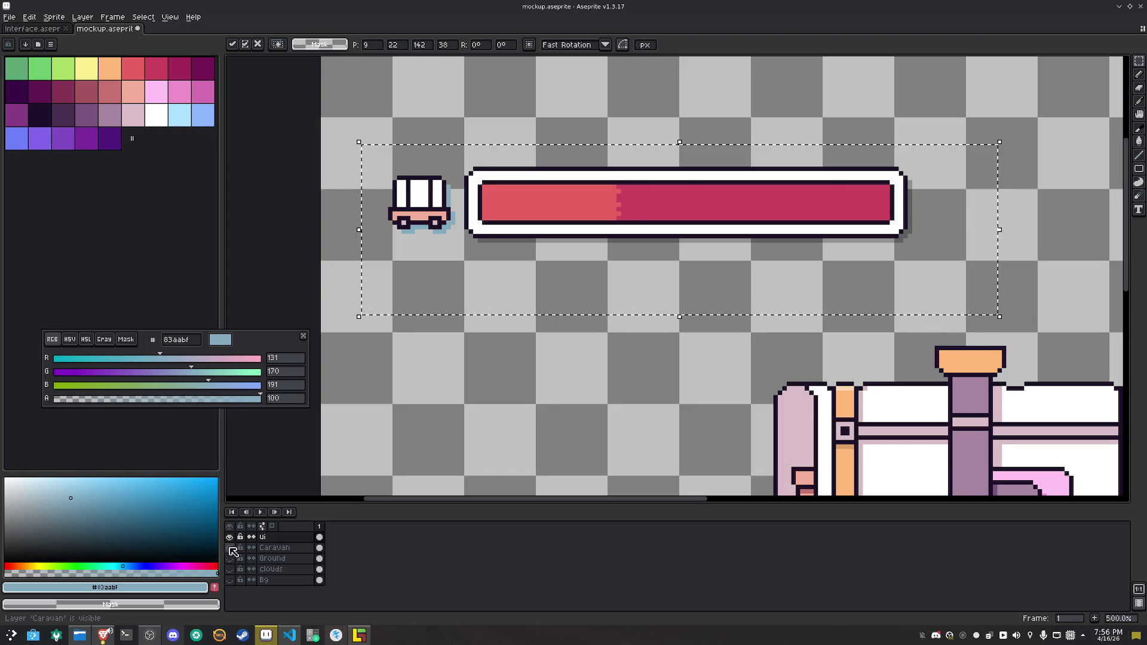
click(230, 548)
click(1139, 61)
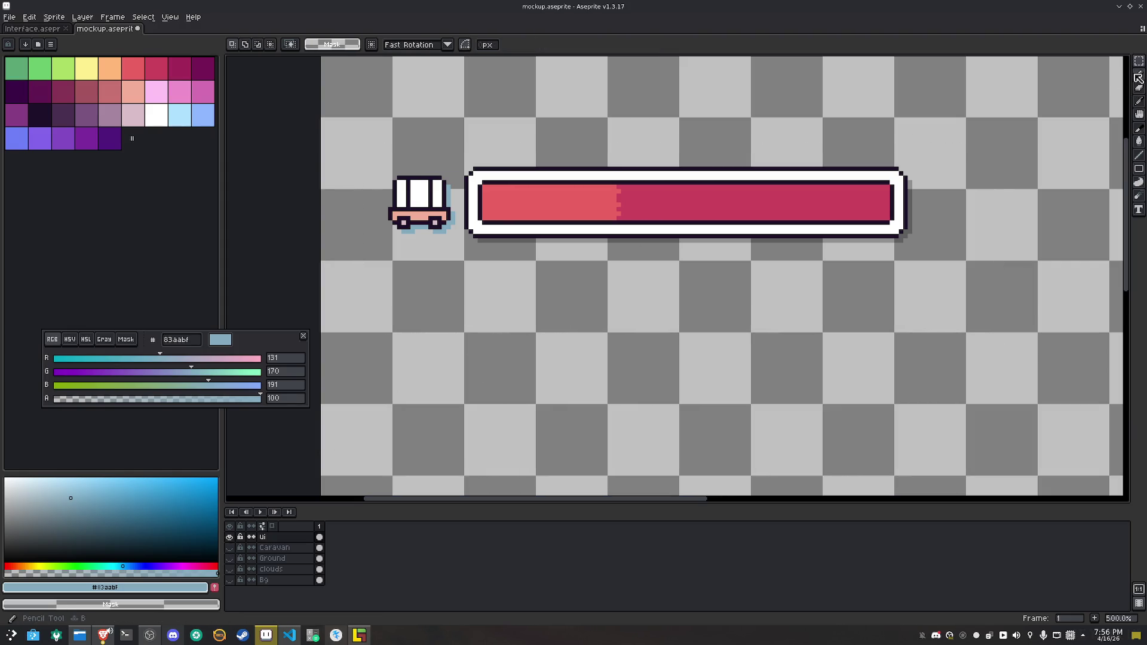
scroll(422, 163, up, 2)
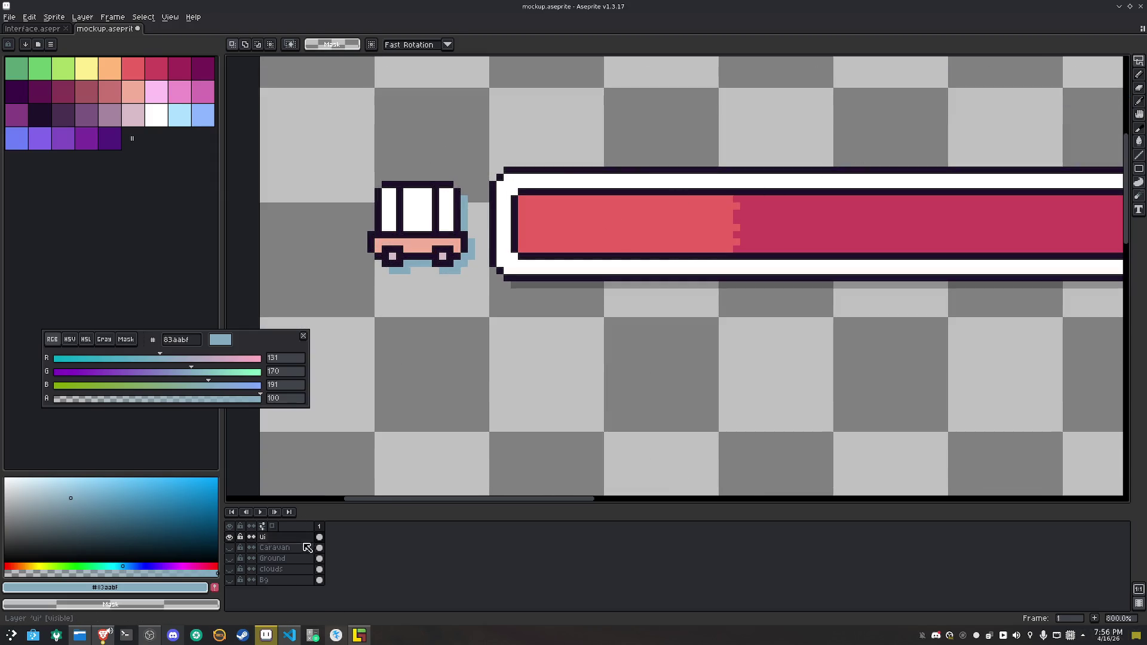
Magic Wand the light-blue cart shadow with Contiguous off and refill it with the bar's translucent dark shadow
click(1139, 61)
click(464, 219)
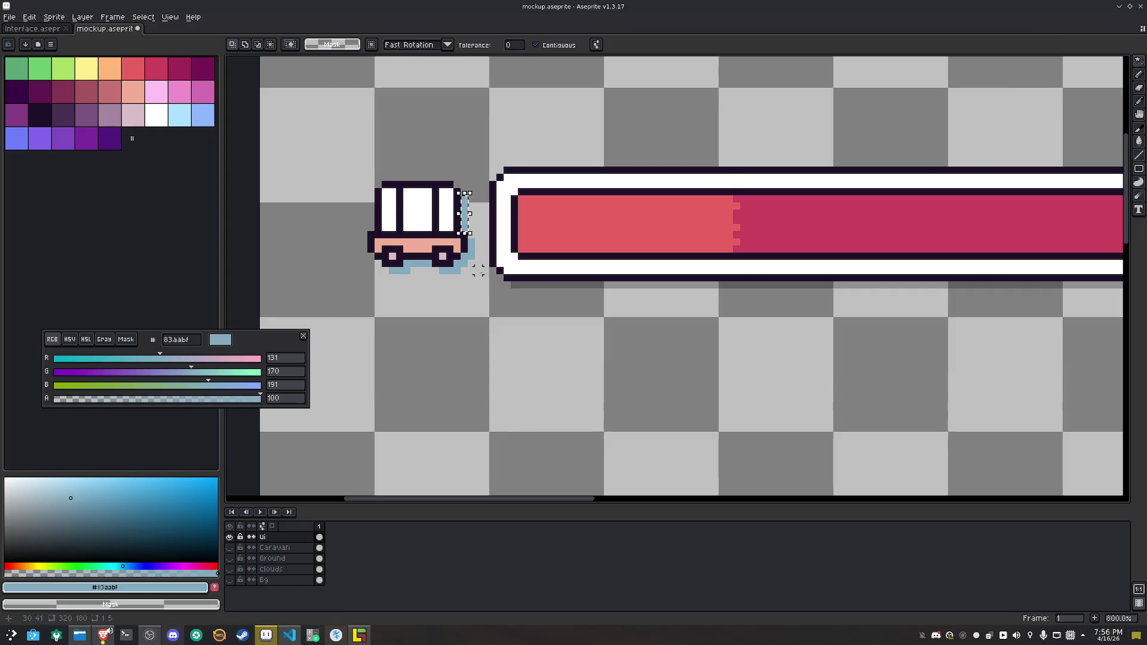
click(535, 44)
click(471, 248)
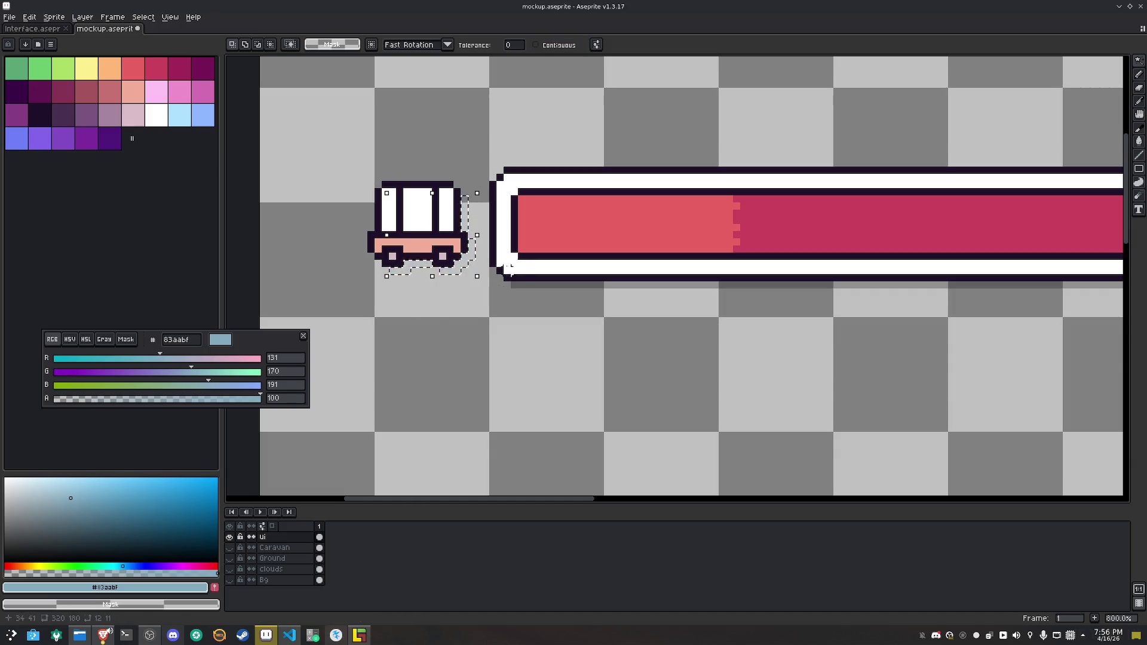
key(i)
click(523, 284)
key(g)
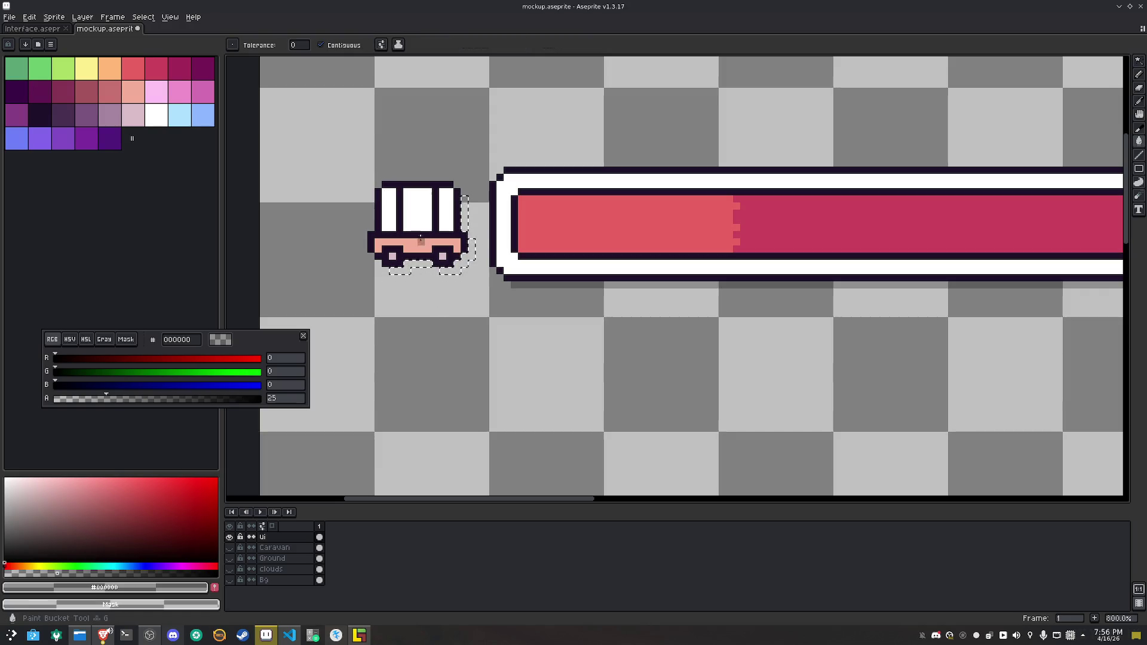
click(466, 215)
click(477, 246)
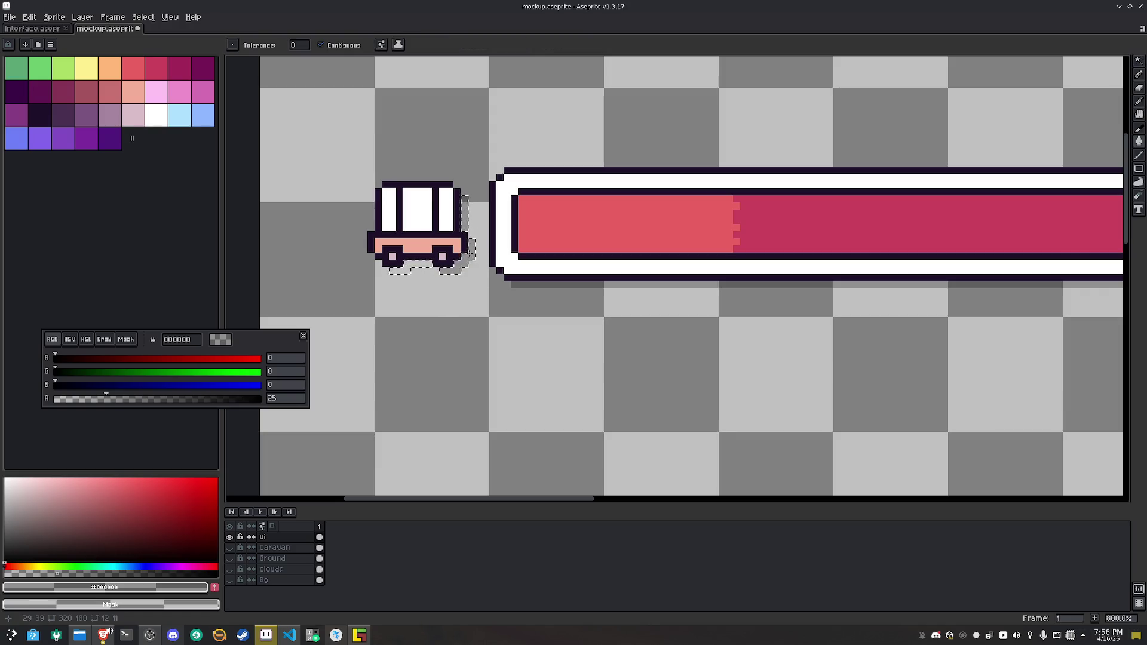
Deselect and show the Bg, Clouds, Ground and Caravan layers again
key(m)
click(471, 342)
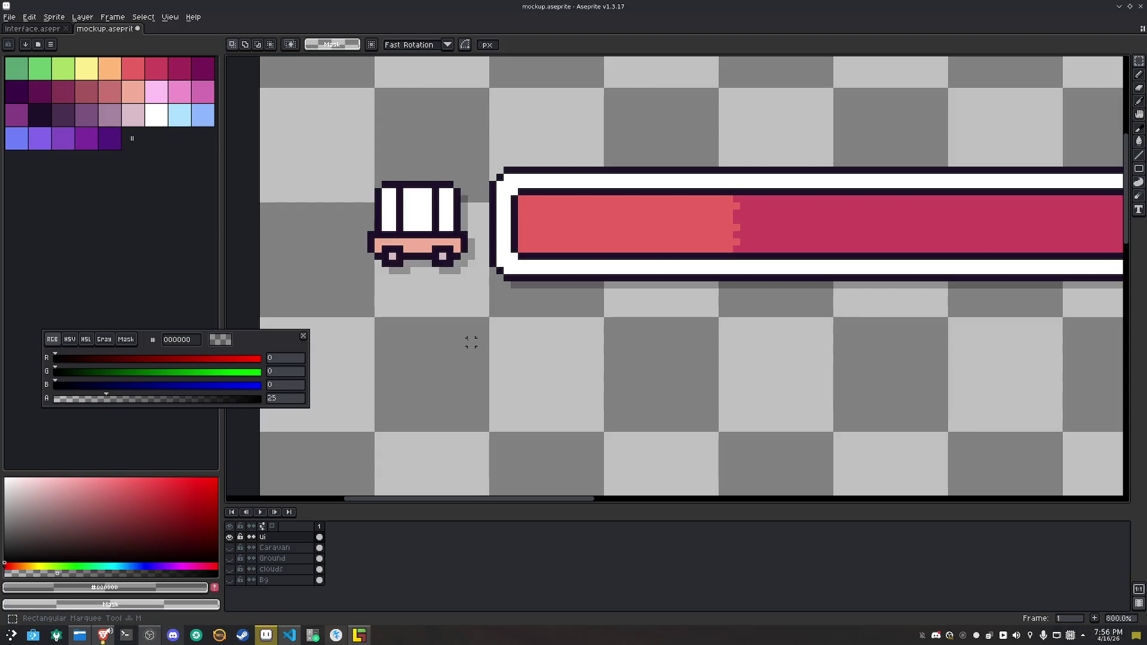
scroll(471, 342, down, 4)
click(230, 580)
click(230, 570)
click(230, 559)
click(229, 548)
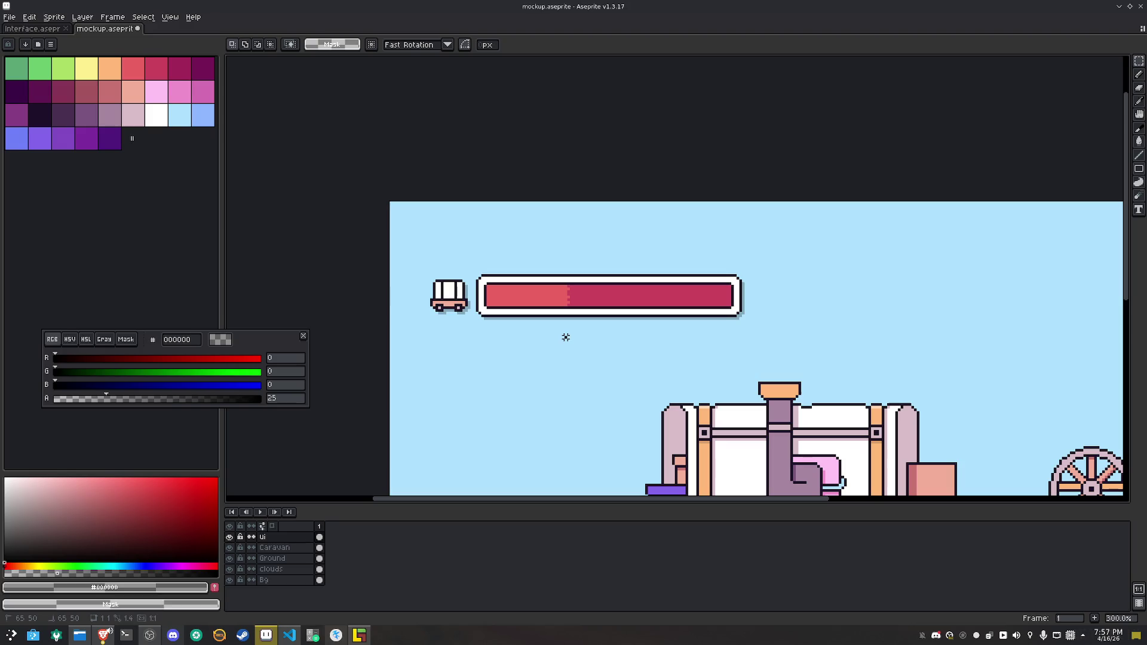
drag(643, 382, 585, 278)
Zoom to the bar's red fill edge and pick #cc425e and #ea6262 from it
key(m)
scroll(536, 236, up, 8)
alt+click(342, 107)
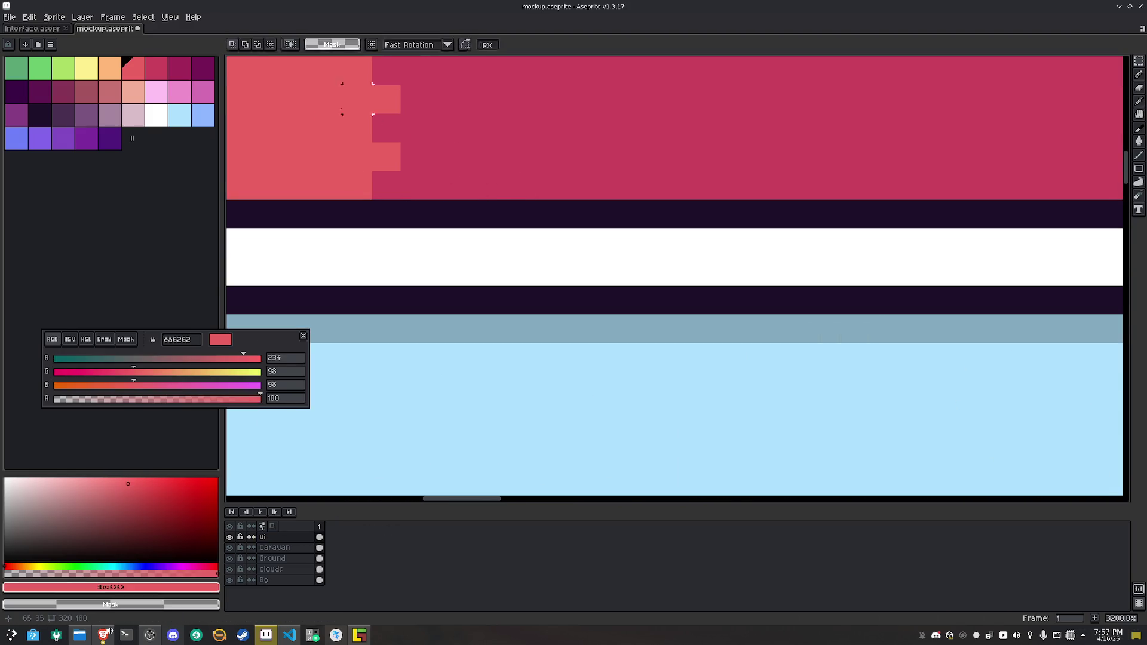
drag(343, 107, 395, 223)
key(i)
click(426, 215)
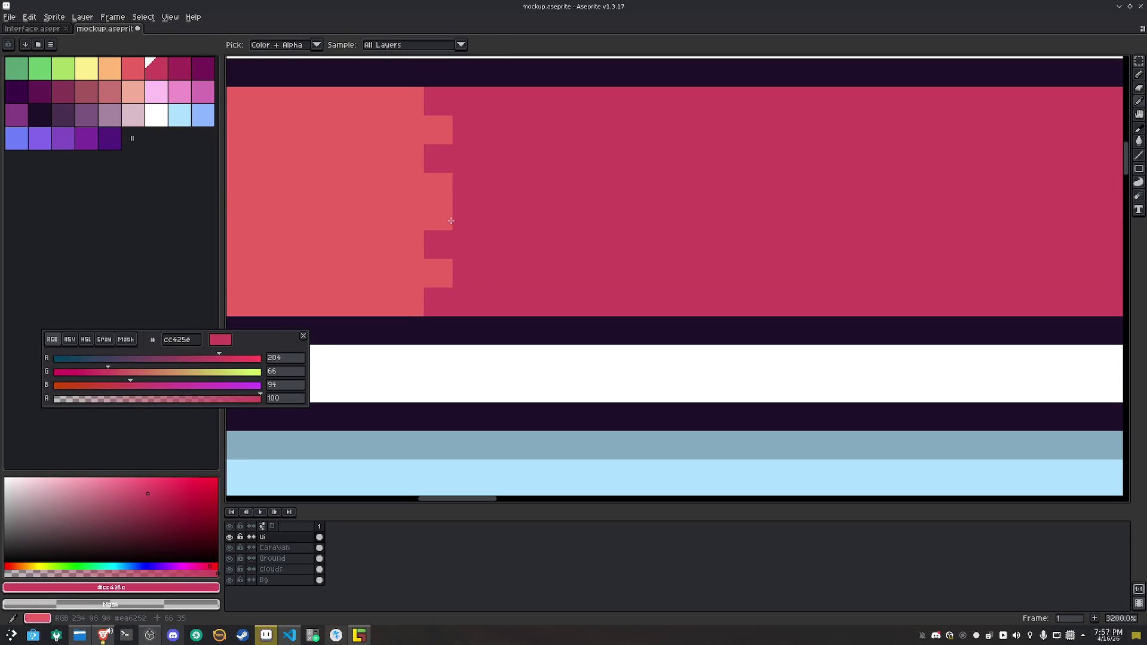
click(417, 237)
Pencil alternating light- and dark-red notch pixels down the fill edge
key(b)
click(438, 245)
alt+click(464, 271)
click(438, 273)
alt+click(407, 285)
click(432, 298)
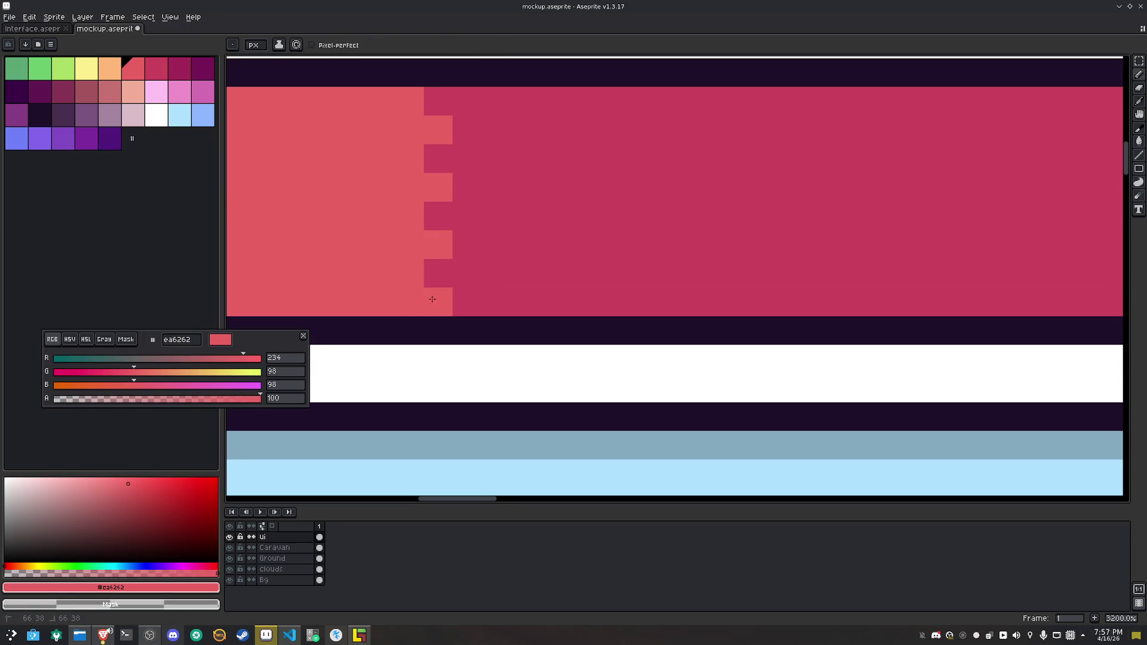
Marquee-select the health bar and cart icon together
key(m)
scroll(432, 299, down, 8)
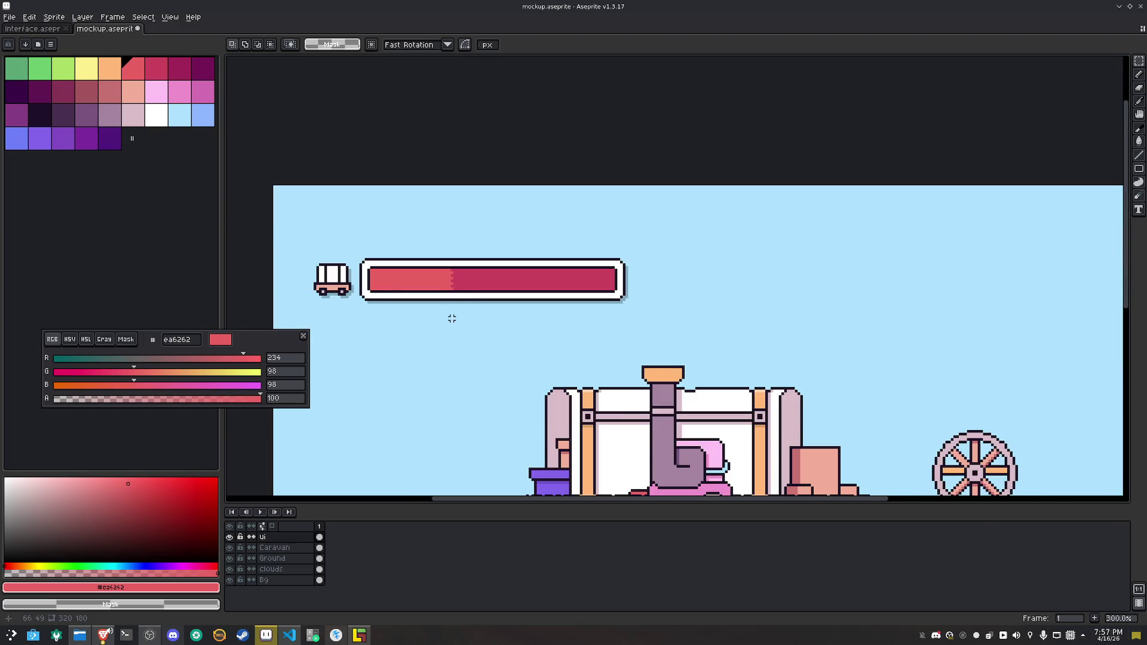
scroll(451, 318, down, 1)
drag(461, 218, 487, 134)
drag(375, 126, 635, 185)
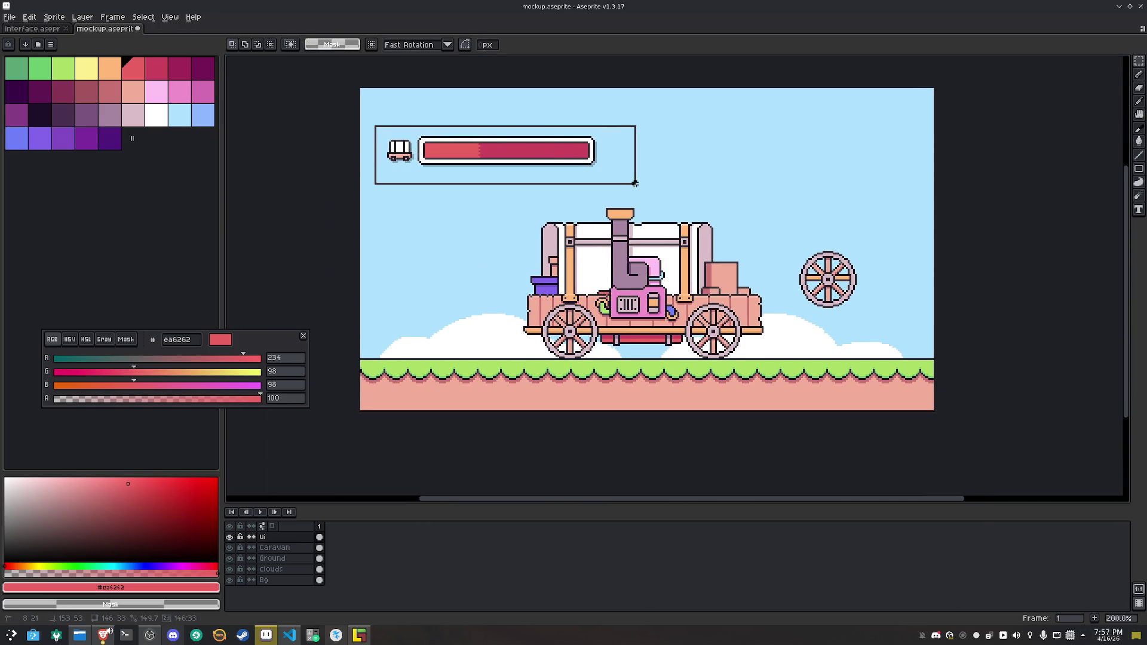
Drag the health bar group down across the pink ground strip and recentre the view
mouse_move(537, 156)
mouse_down()
mouse_move(539, 335)
mouse_move(527, 389)
mouse_up()
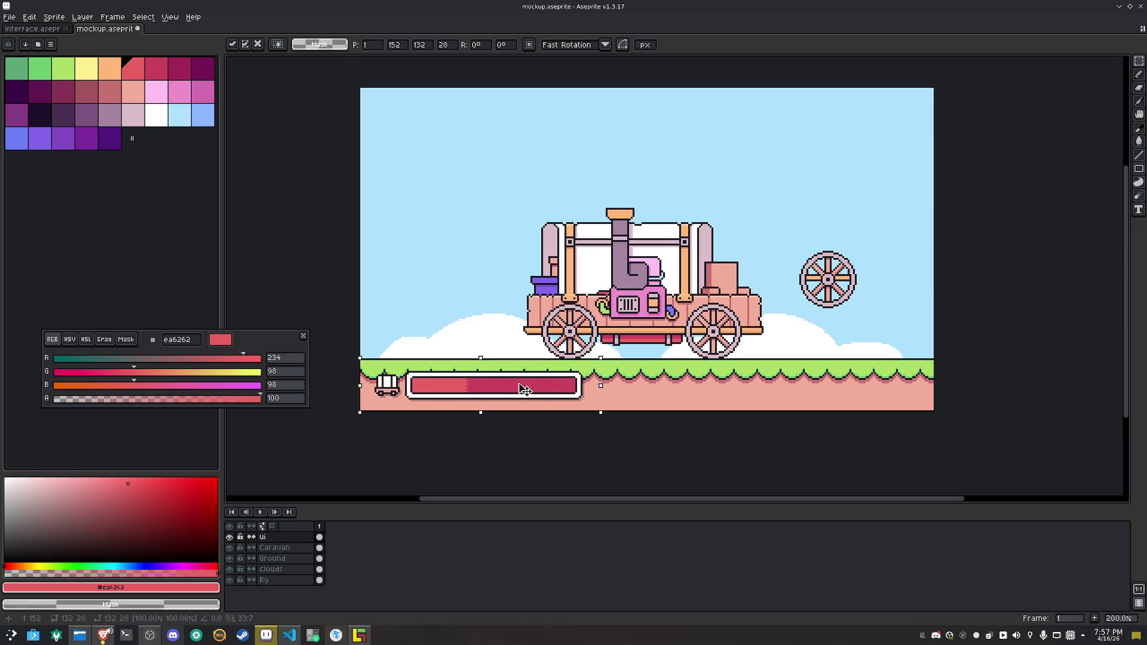
key(h)
drag(534, 221, 520, 243)
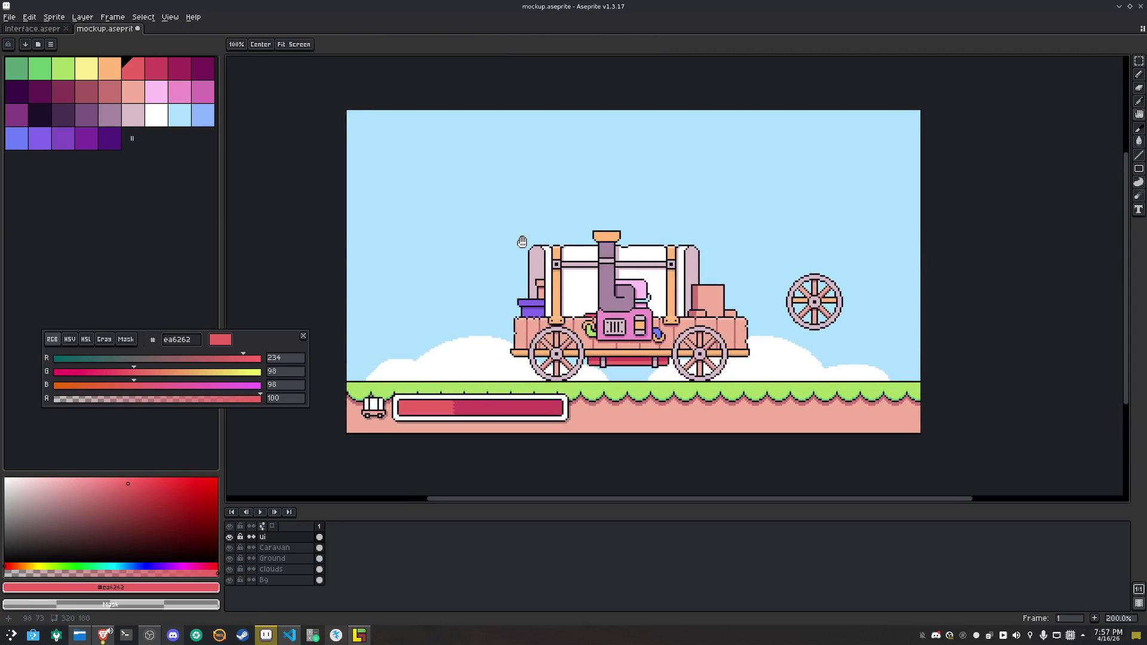
key(v)
click(274, 548)
Erase the floating spare wheel right of the caravan on the Caravan layer
drag(762, 264, 860, 345)
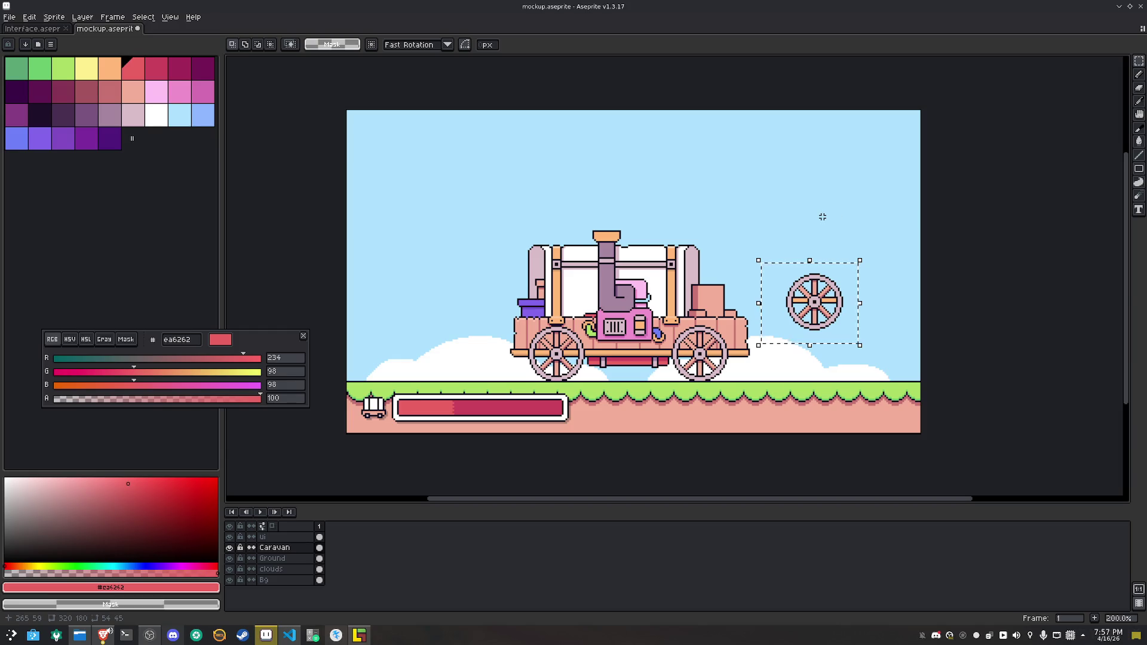
key(Delete)
key(ctrl+d)
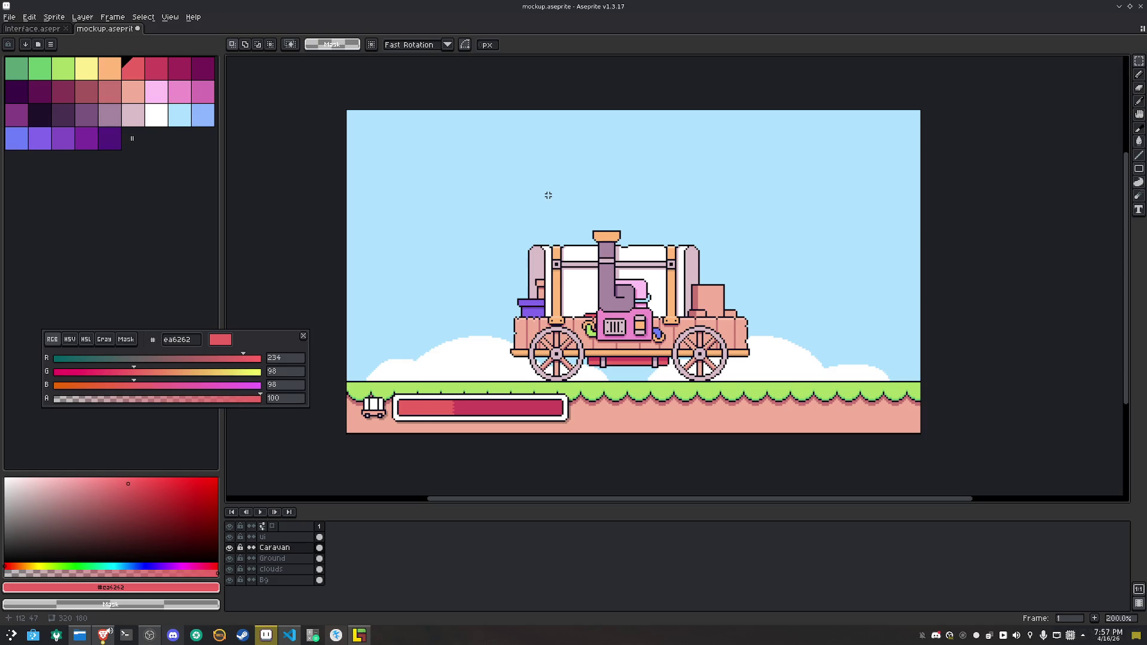
mouse_move(352, 387)
mouse_down()
mouse_move(393, 428)
mouse_move(417, 319)
mouse_move(422, 217)
mouse_up()
On the Ui layer, select the cart icon and drop a copy near the top centre
click(498, 293)
click(281, 537)
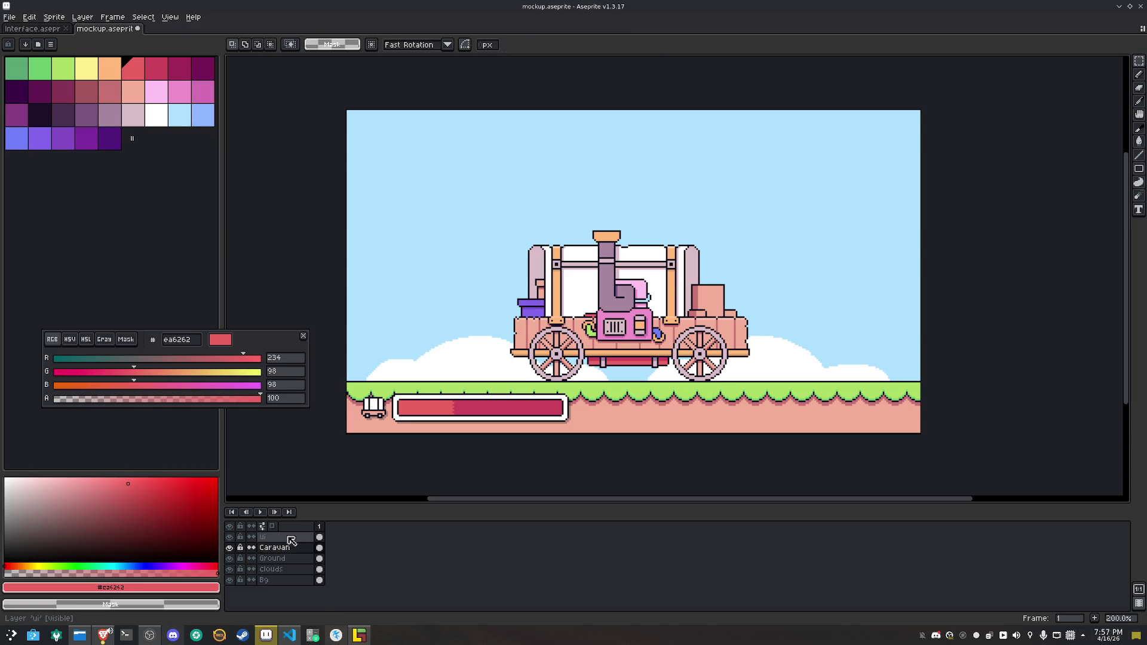
mouse_move(356, 383)
mouse_down()
mouse_move(394, 430)
mouse_move(460, 294)
mouse_move(644, 162)
mouse_move(641, 139)
mouse_up()
click(714, 141)
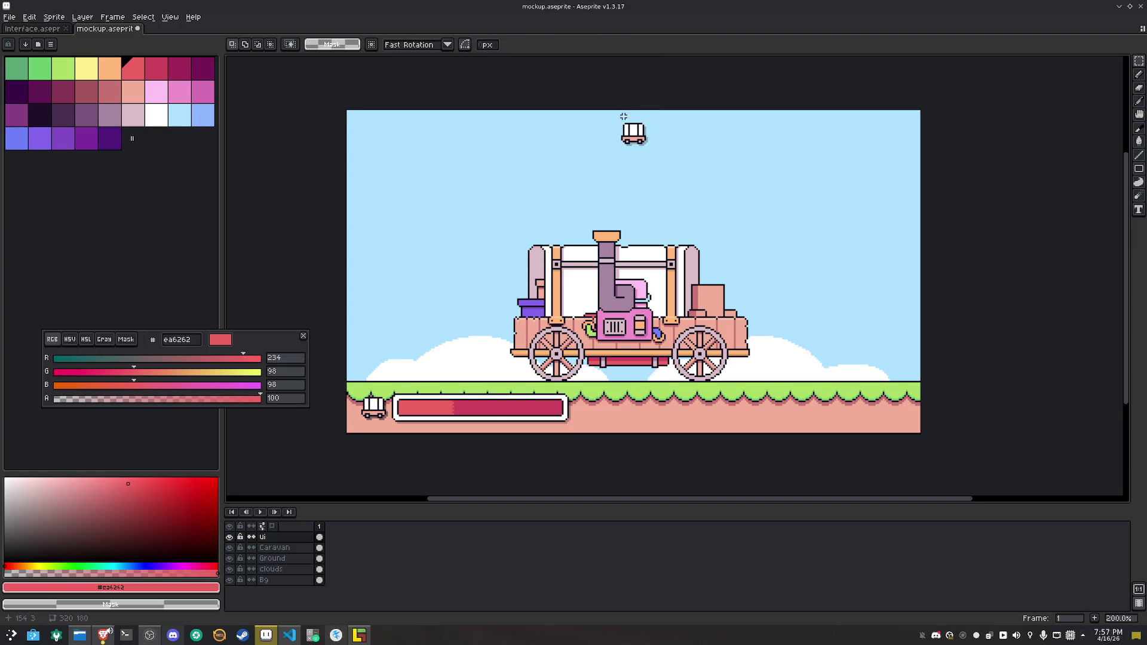
Choose white as the drawing colour, then return to the marquee tool
scroll(625, 116, up, 7)
click(155, 114)
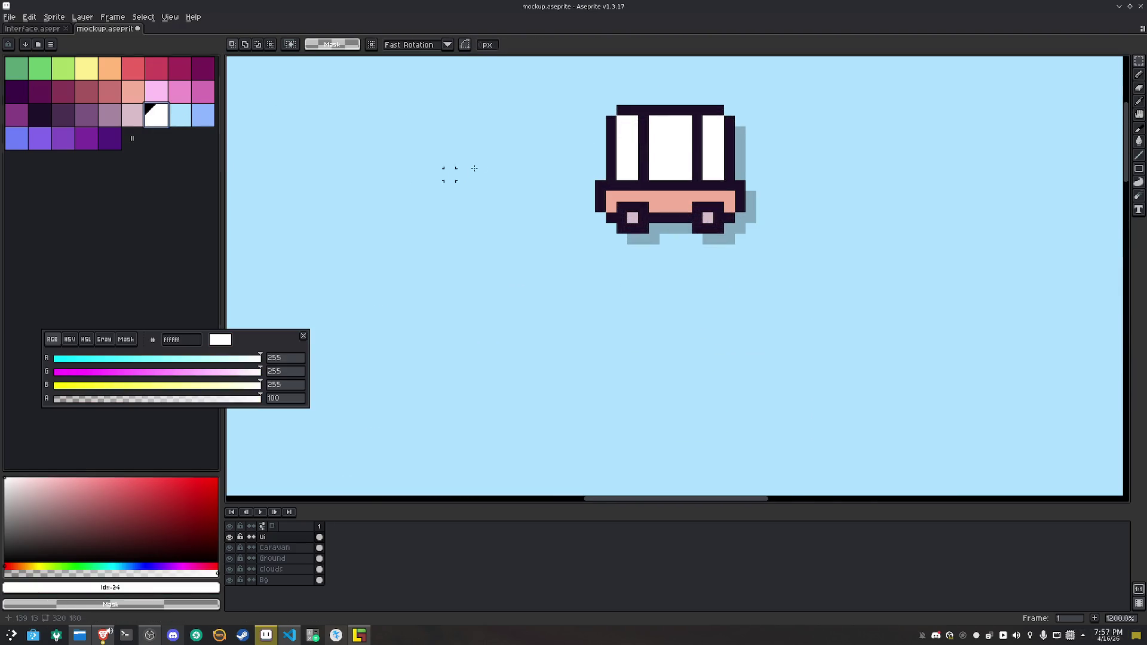
key(b)
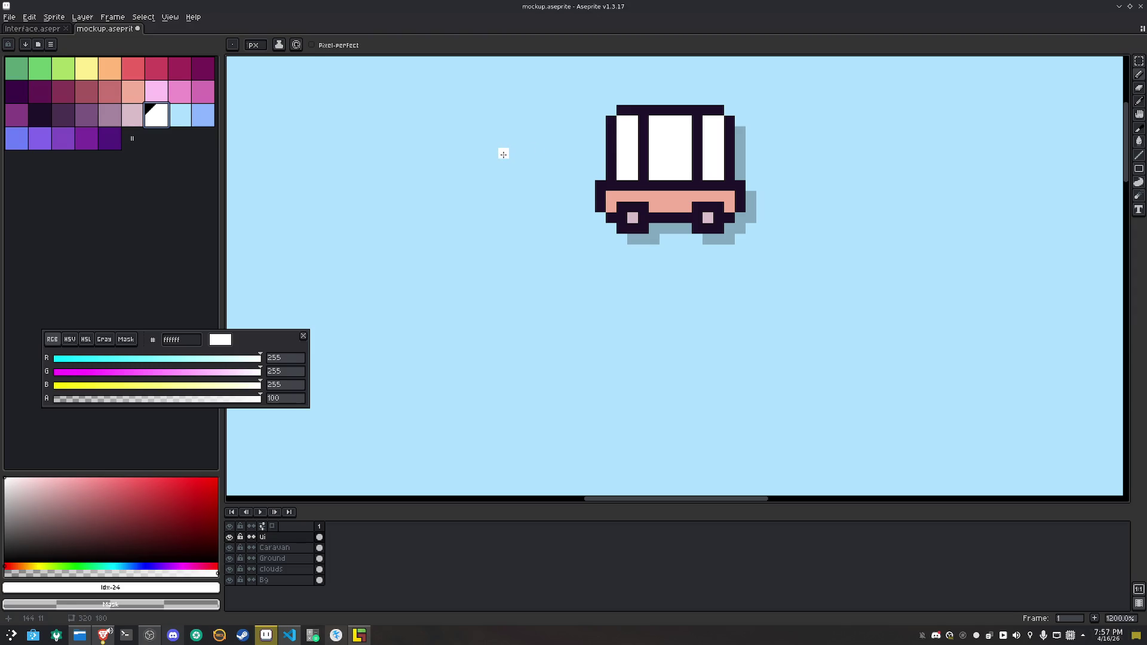
key(m)
scroll(508, 155, down, 6)
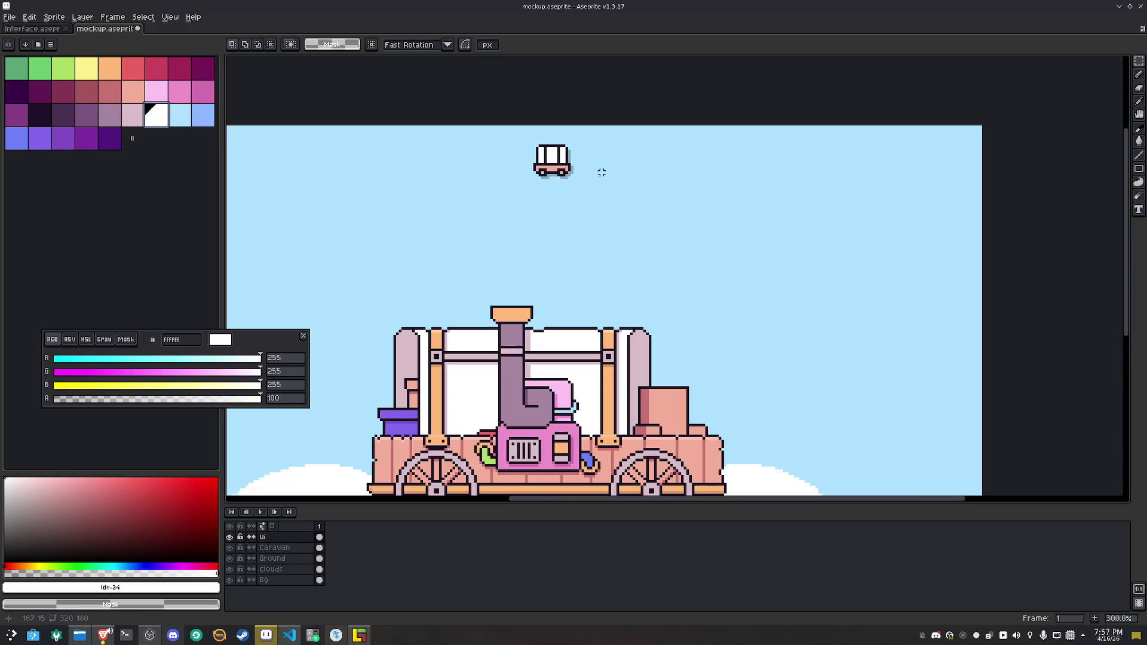
Drag a new slice around the top cart icon with the Slice tool
click(1143, 137)
scroll(536, 169, up, 4)
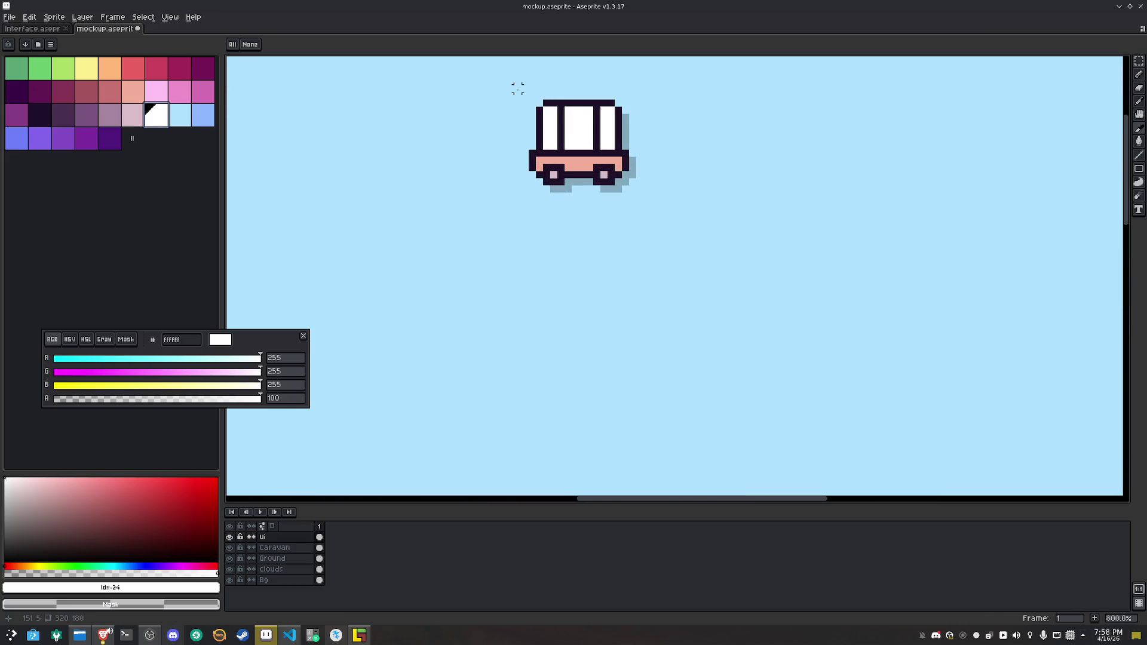
mouse_move(515, 92)
mouse_down()
mouse_move(664, 214)
mouse_move(665, 229)
mouse_up()
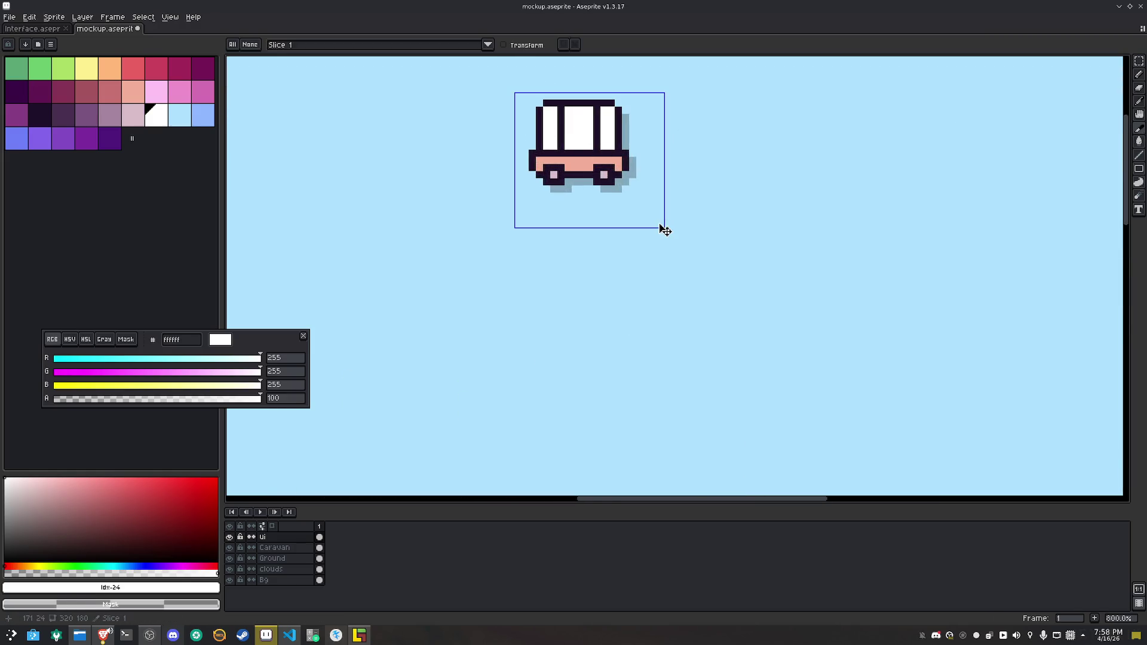
Set the slice width and height to 16 in Slice Properties and centre it on the cart
double_click(650, 222)
click(666, 312)
text(61)
click(616, 312)
text(16)
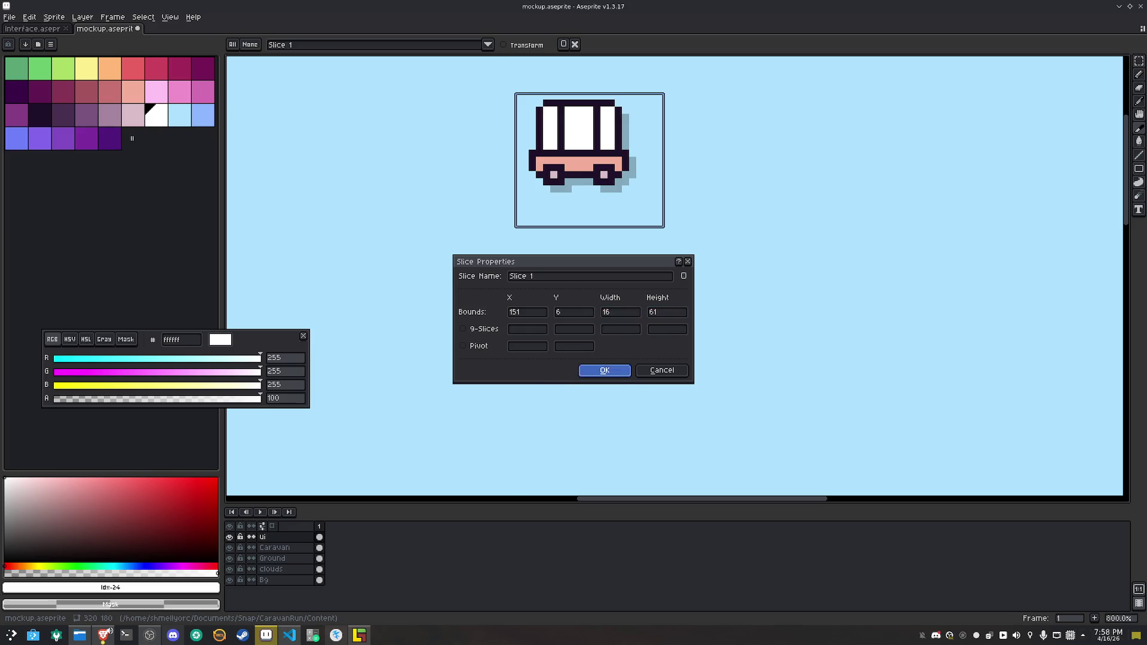
click(622, 371)
double_click(588, 259)
click(661, 312)
text(16)
click(608, 372)
drag(567, 183, 573, 176)
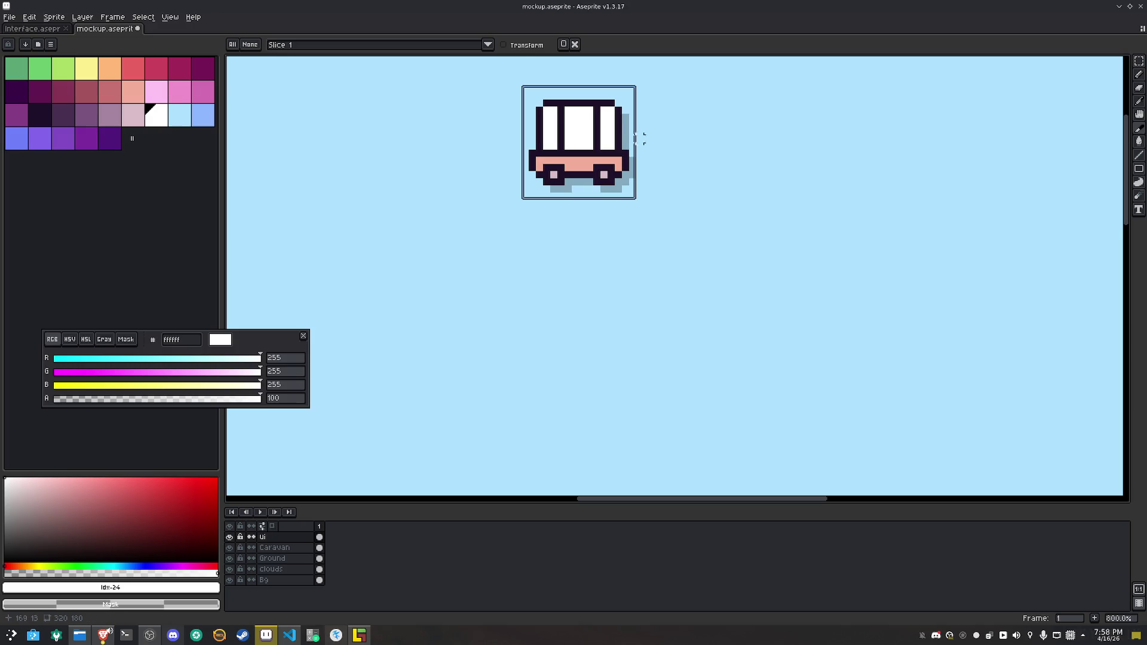
Duplicate the slice repeatedly to form a row of six slices beside the cart
right_click(650, 153)
click(669, 141)
mouse_move(603, 170)
mouse_down()
mouse_move(730, 160)
mouse_move(700, 150)
mouse_up()
right_click(701, 151)
click(738, 166)
mouse_move(726, 197)
mouse_down()
mouse_move(785, 227)
mouse_move(784, 185)
mouse_move(791, 192)
mouse_move(609, 239)
mouse_move(712, 277)
mouse_move(723, 207)
mouse_move(740, 246)
mouse_move(858, 243)
mouse_move(838, 227)
mouse_move(831, 265)
mouse_move(955, 270)
mouse_move(937, 252)
mouse_move(673, 285)
mouse_move(705, 276)
mouse_move(781, 301)
mouse_move(758, 282)
mouse_move(791, 287)
mouse_move(848, 268)
mouse_up()
right_click(622, 221)
click(628, 236)
right_click(726, 214)
click(738, 228)
right_click(842, 235)
click(855, 245)
Add three more slice copies, extending the row to the right
scroll(936, 253, down, 3)
scroll(683, 282, up, 1)
right_click(680, 276)
click(715, 289)
right_click(765, 275)
click(770, 299)
right_click(848, 269)
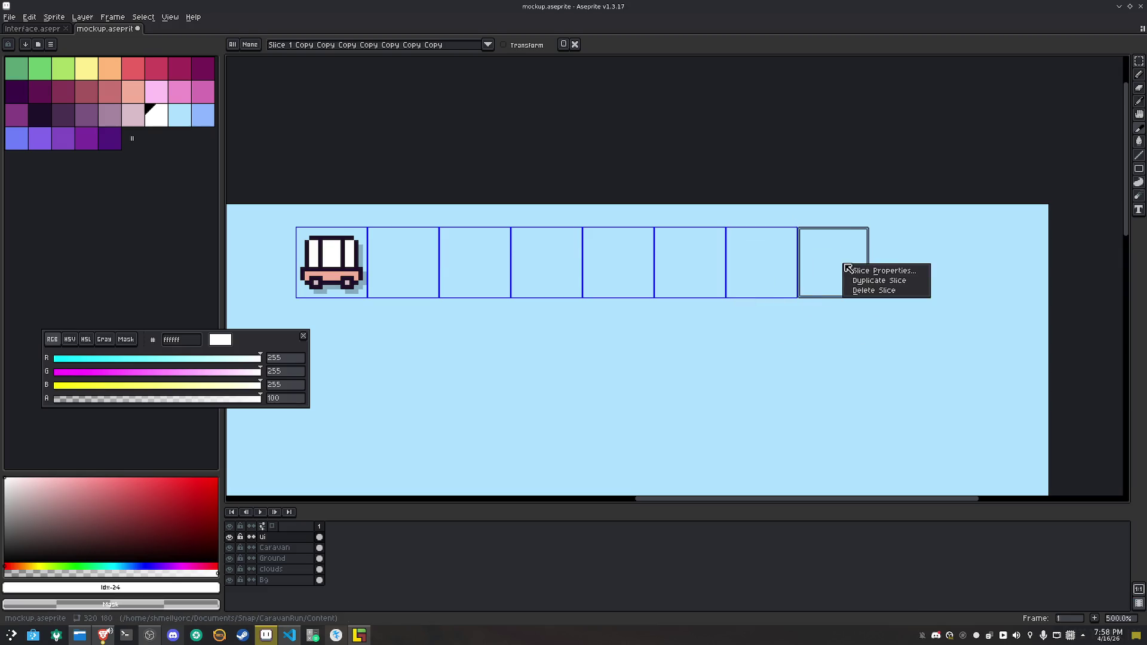
click(878, 281)
Make three more slice copies and line them up at the row's left end
mouse_move(635, 389)
mouse_down()
mouse_move(443, 382)
mouse_move(707, 332)
mouse_move(553, 197)
mouse_move(563, 186)
mouse_up()
right_click(562, 185)
click(574, 205)
right_click(561, 205)
click(573, 224)
right_click(566, 203)
click(580, 223)
mouse_move(580, 241)
mouse_down()
mouse_move(490, 231)
mouse_move(485, 201)
mouse_up()
mouse_move(579, 219)
mouse_down()
mouse_move(517, 238)
mouse_move(412, 189)
mouse_move(418, 198)
mouse_up()
mouse_move(525, 203)
mouse_down()
mouse_move(450, 226)
mouse_move(335, 196)
mouse_up()
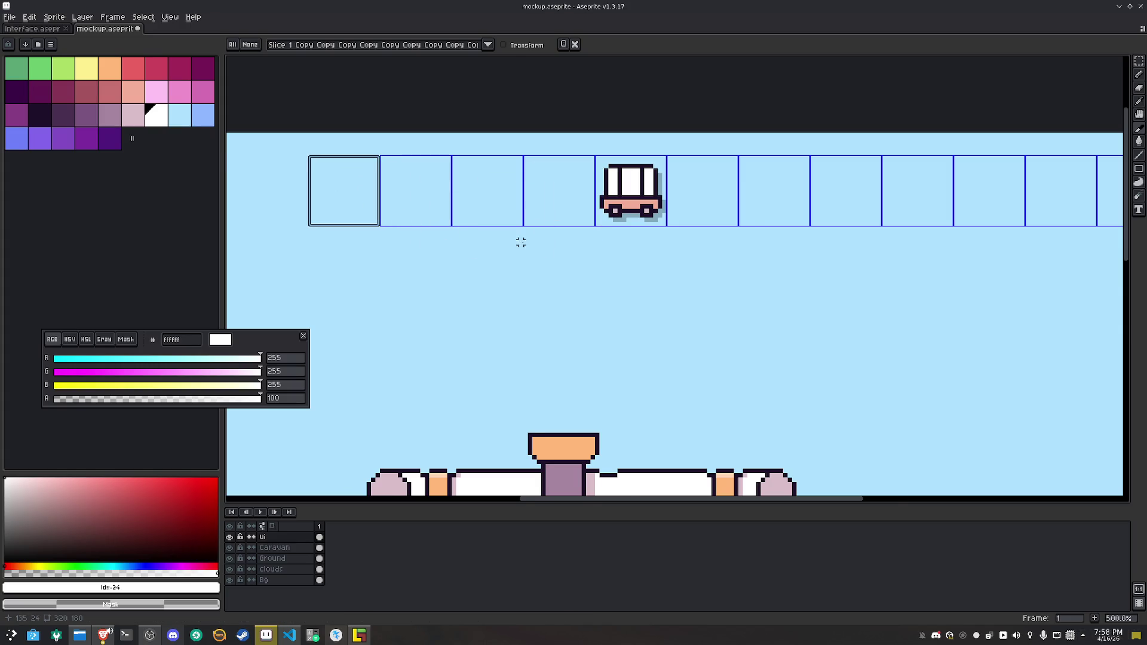
Delete the extra slice at the right end of the row
scroll(521, 242, down, 3)
click(774, 233)
key(Delete)
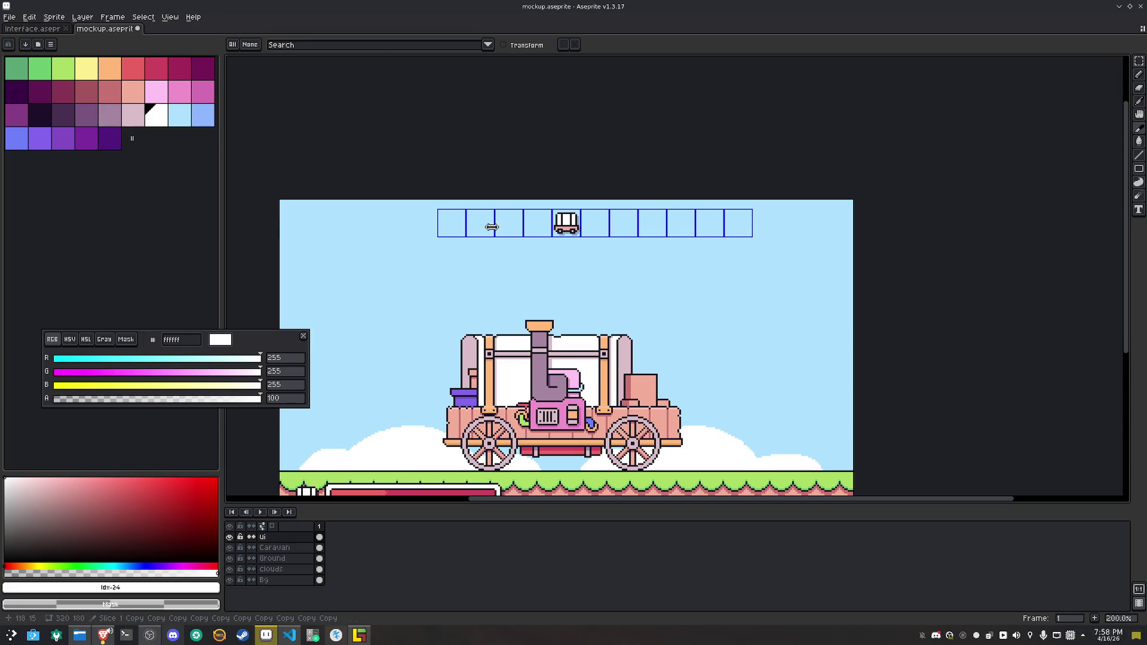
Duplicate the leftmost slice and place the copy at the row's left end
click(460, 233)
right_click(453, 226)
click(453, 226)
right_click(453, 227)
click(478, 243)
mouse_move(462, 237)
mouse_down()
mouse_move(305, 246)
mouse_move(336, 226)
mouse_up()
scroll(425, 229, up, 4)
scroll(442, 252, down, 4)
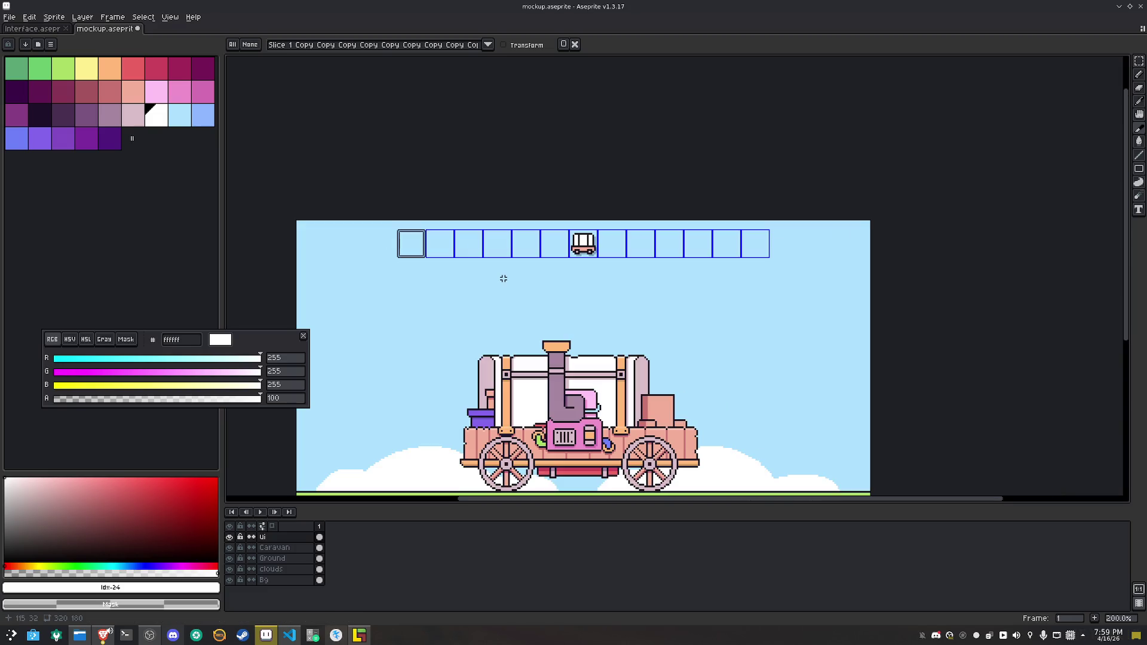
Shift the whole row of slices down a few pixels
drag(519, 298, 550, 282)
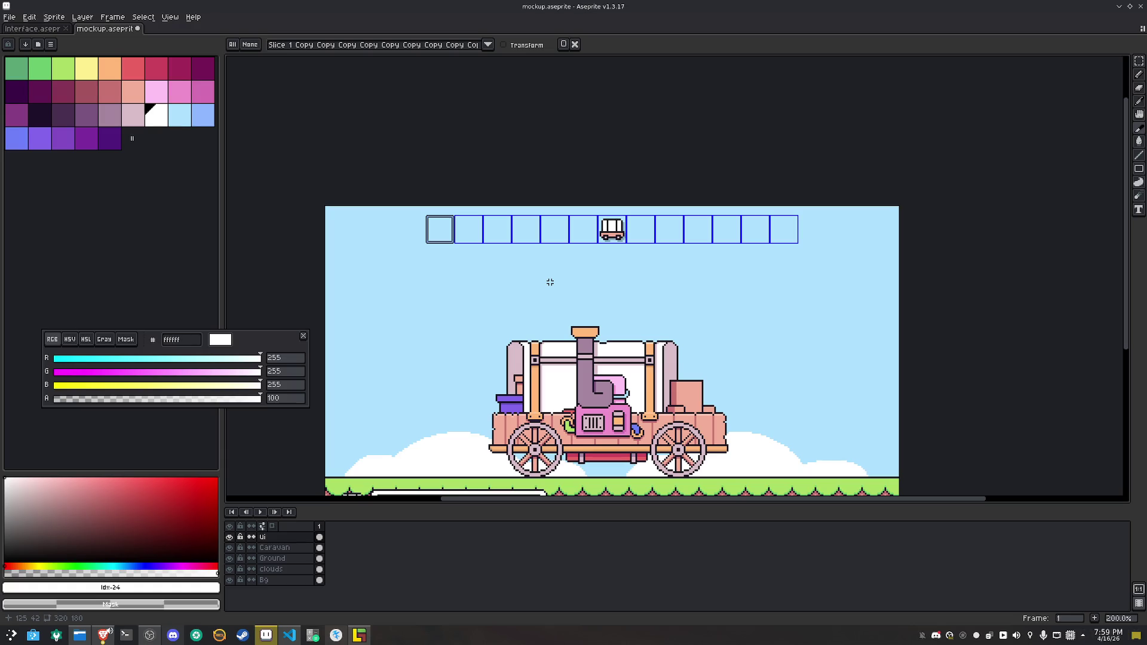
click(520, 44)
drag(824, 253, 370, 200)
drag(624, 239, 624, 248)
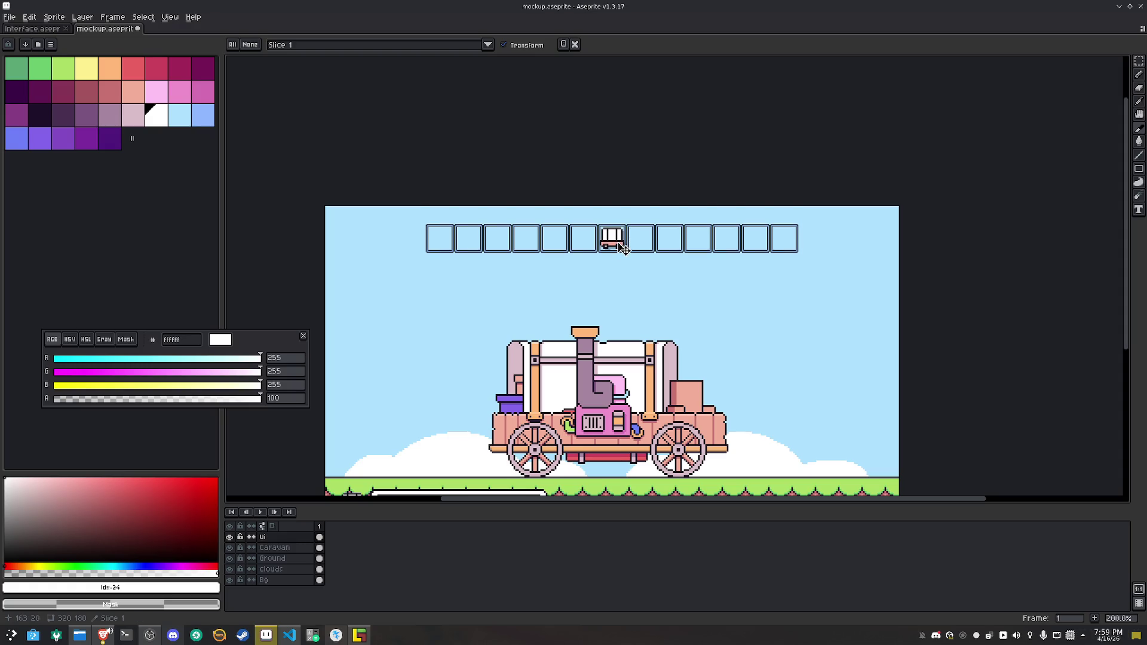
click(632, 307)
scroll(628, 232, up, 4)
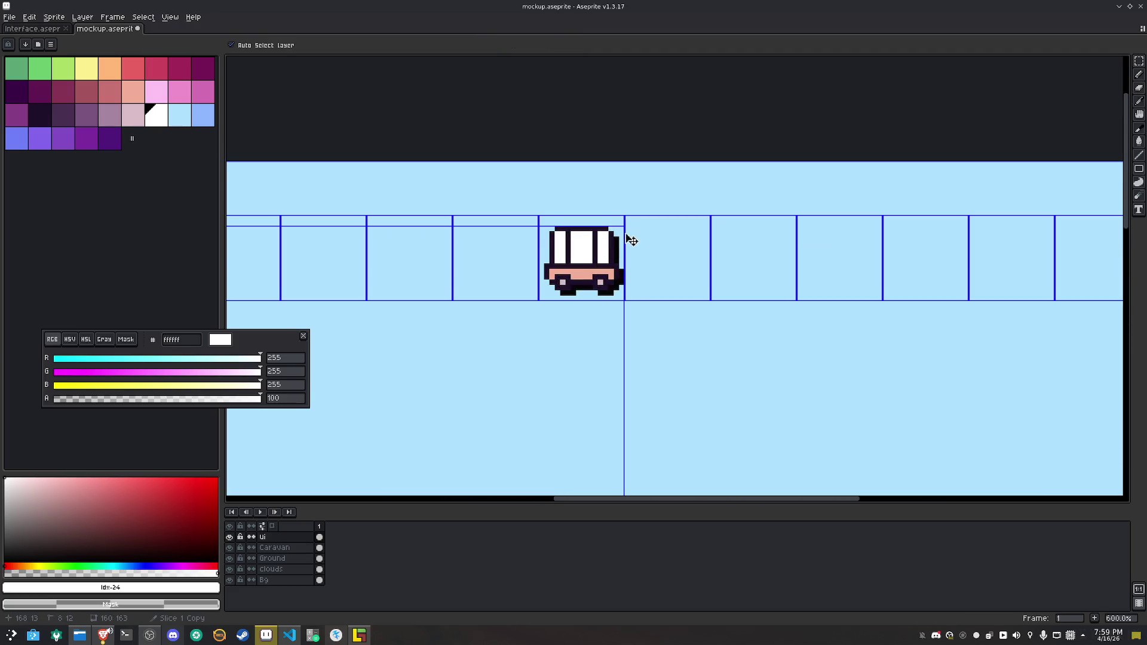
key(ctrl+z)
scroll(670, 265, down, 2)
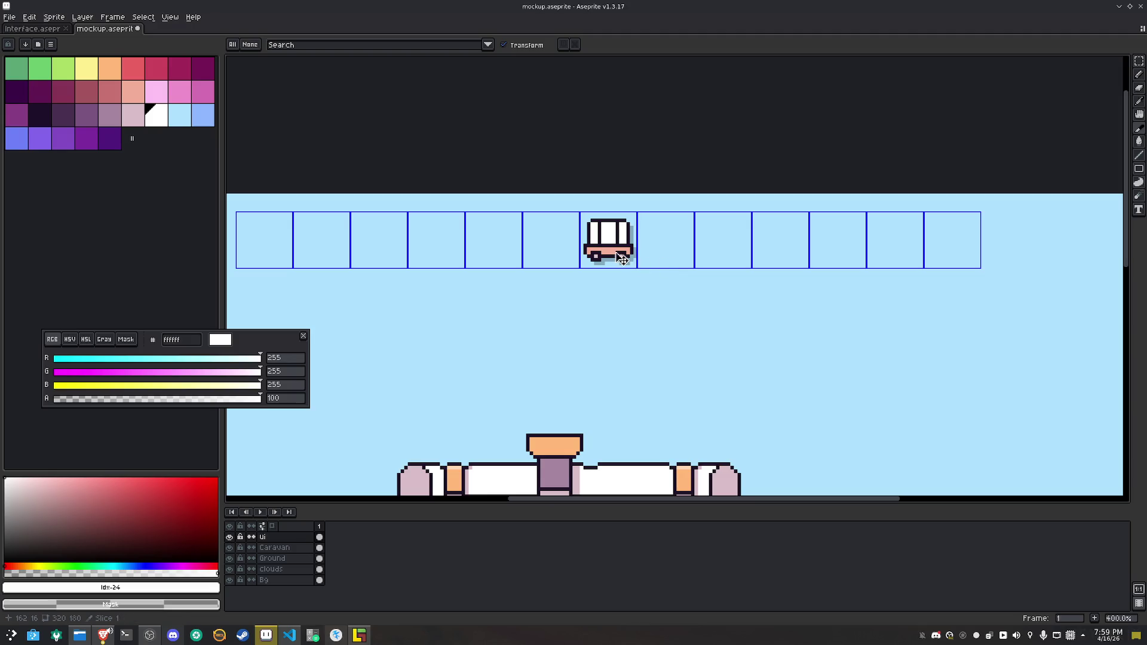
click(527, 45)
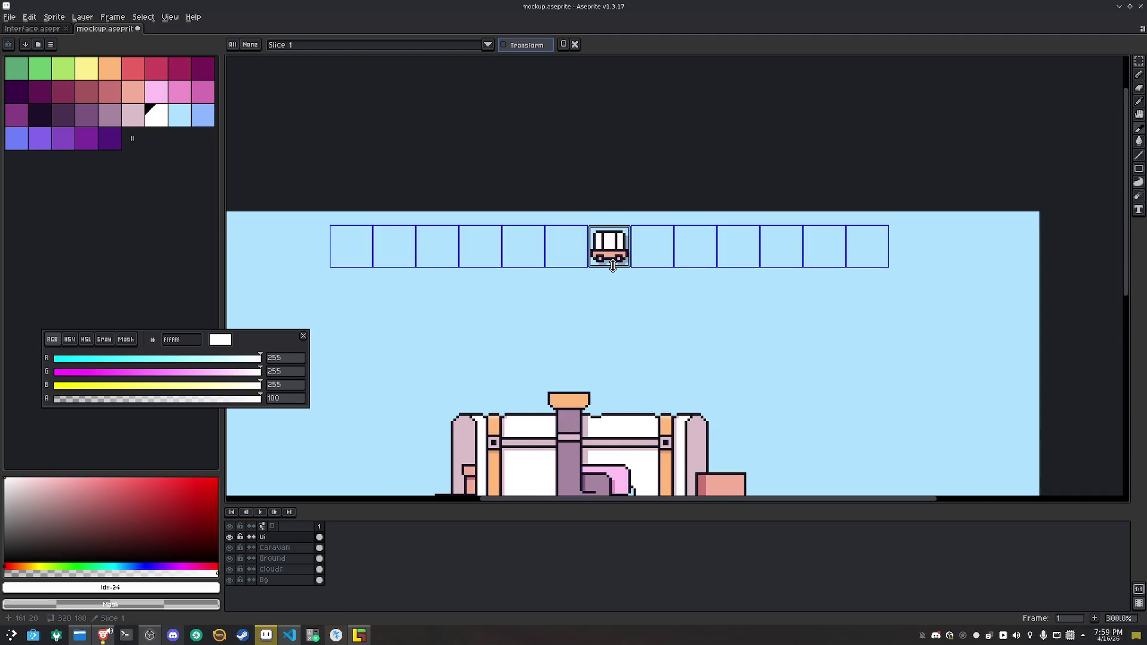
scroll(608, 245, down, 2)
key(Escape)
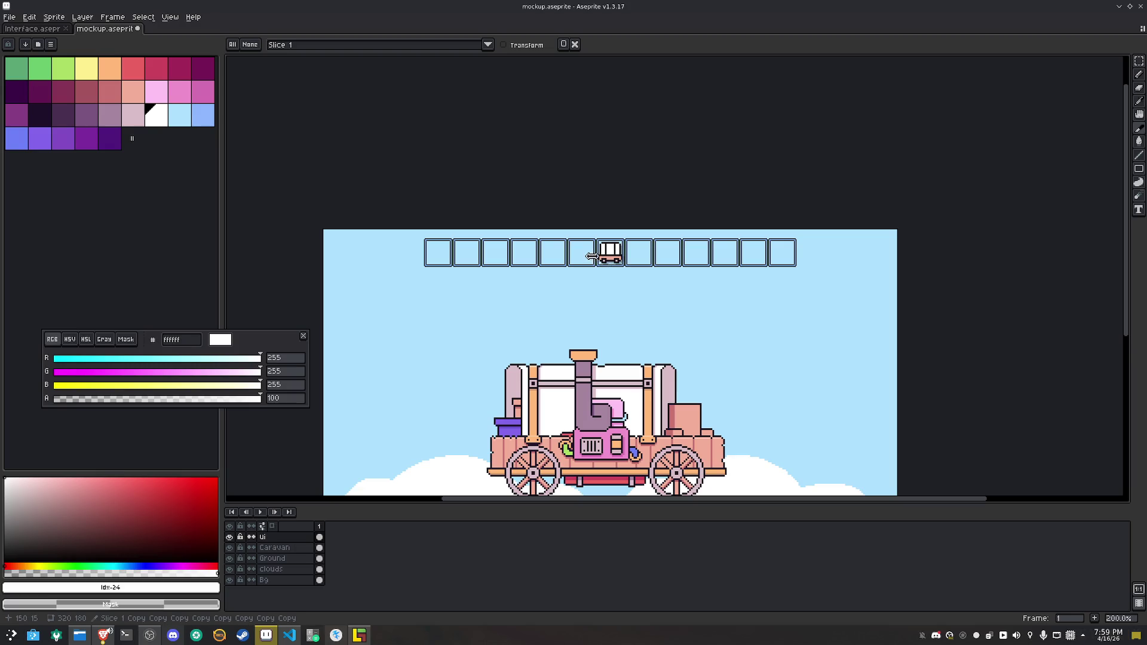
drag(590, 261, 589, 274)
click(617, 328)
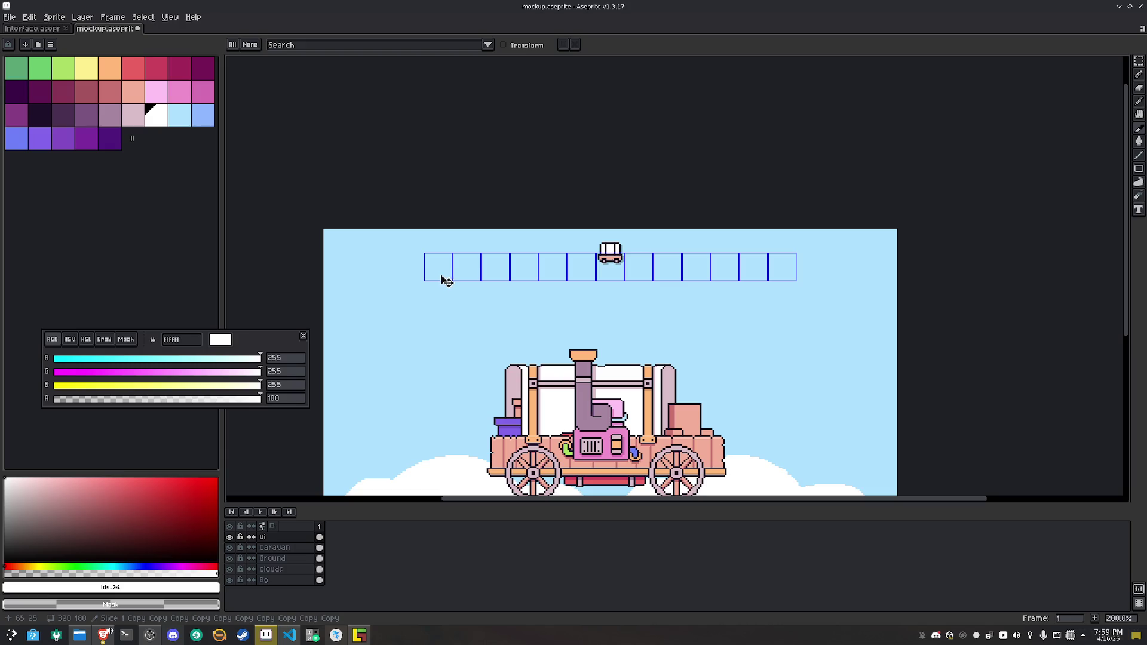
Add three duplicated slices to the left end of the row
scroll(448, 276, up, 3)
right_click(546, 272)
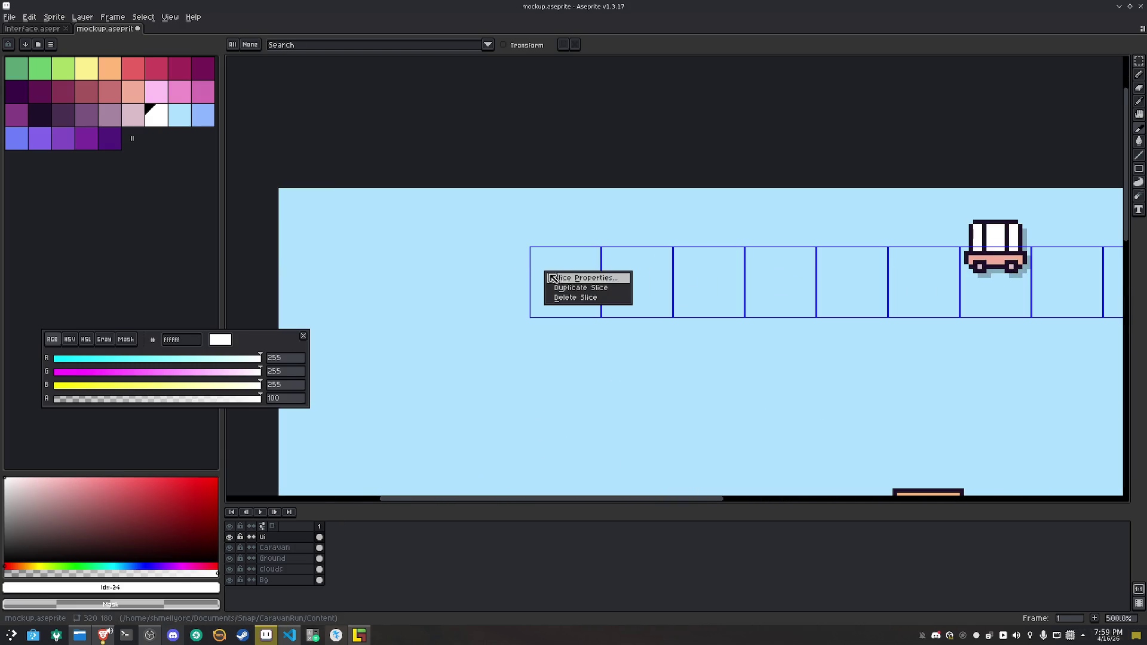
click(575, 292)
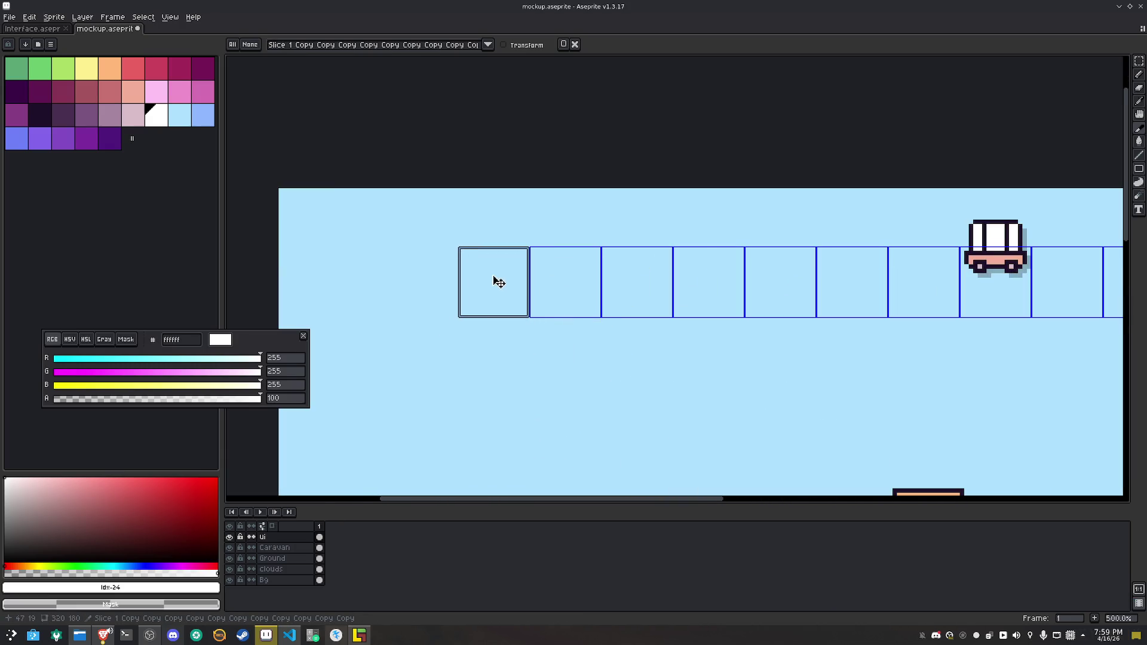
right_click(496, 282)
click(526, 294)
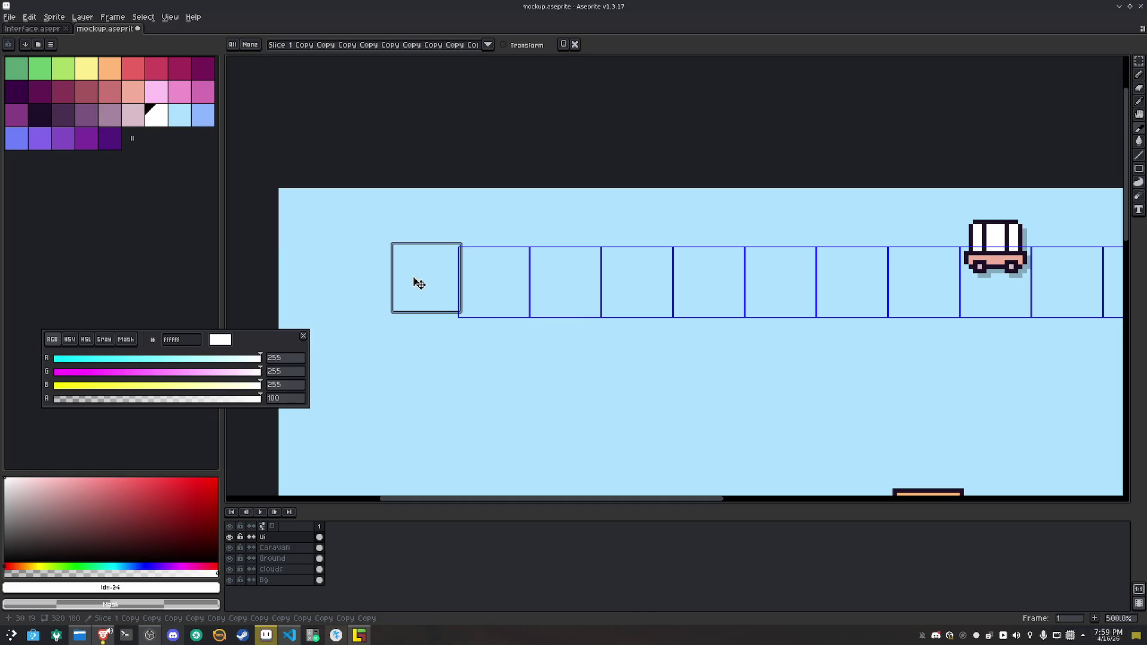
right_click(416, 285)
click(451, 294)
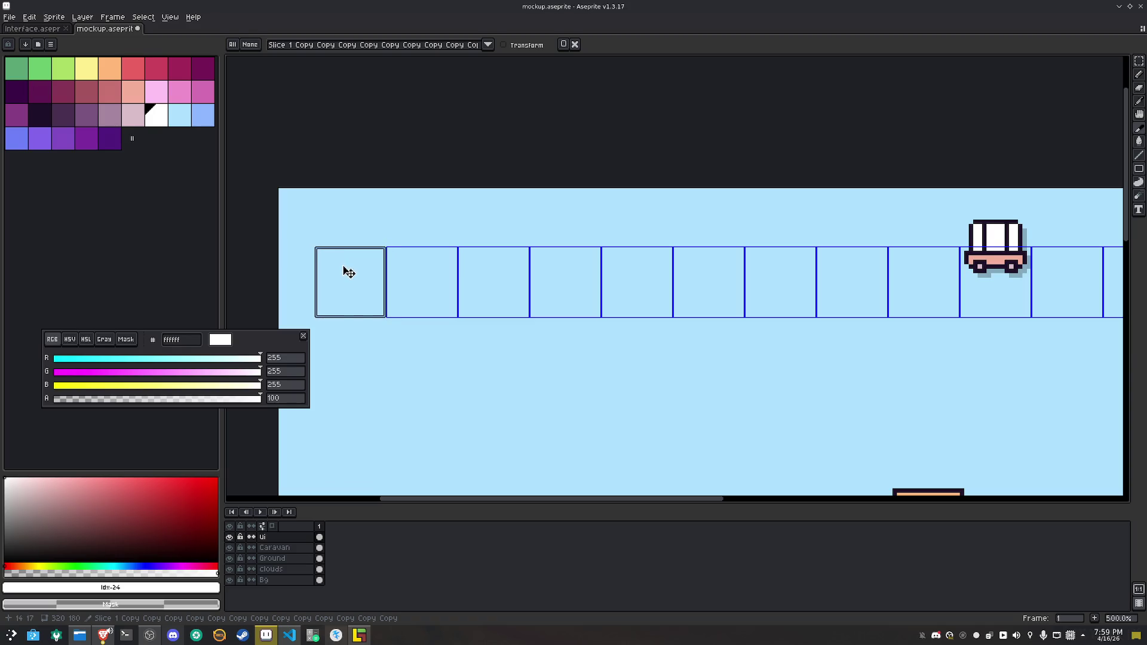
scroll(576, 302, down, 2)
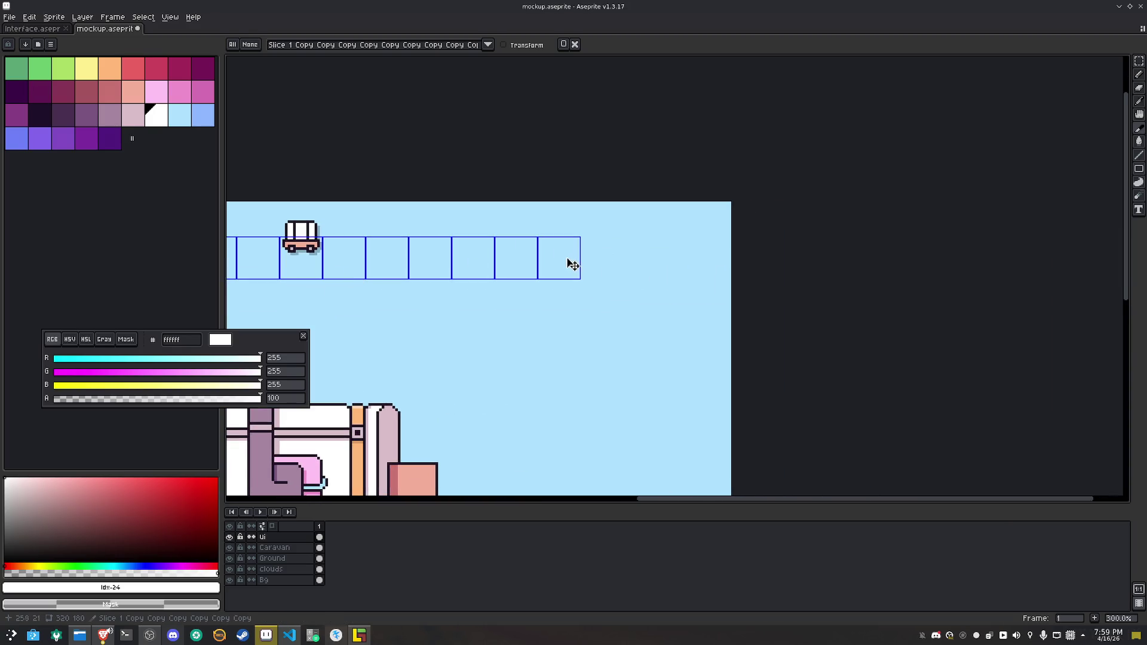
Add three duplicated slices to the right end of the row
click(568, 261)
scroll(573, 265, up, 2)
right_click(572, 264)
click(583, 273)
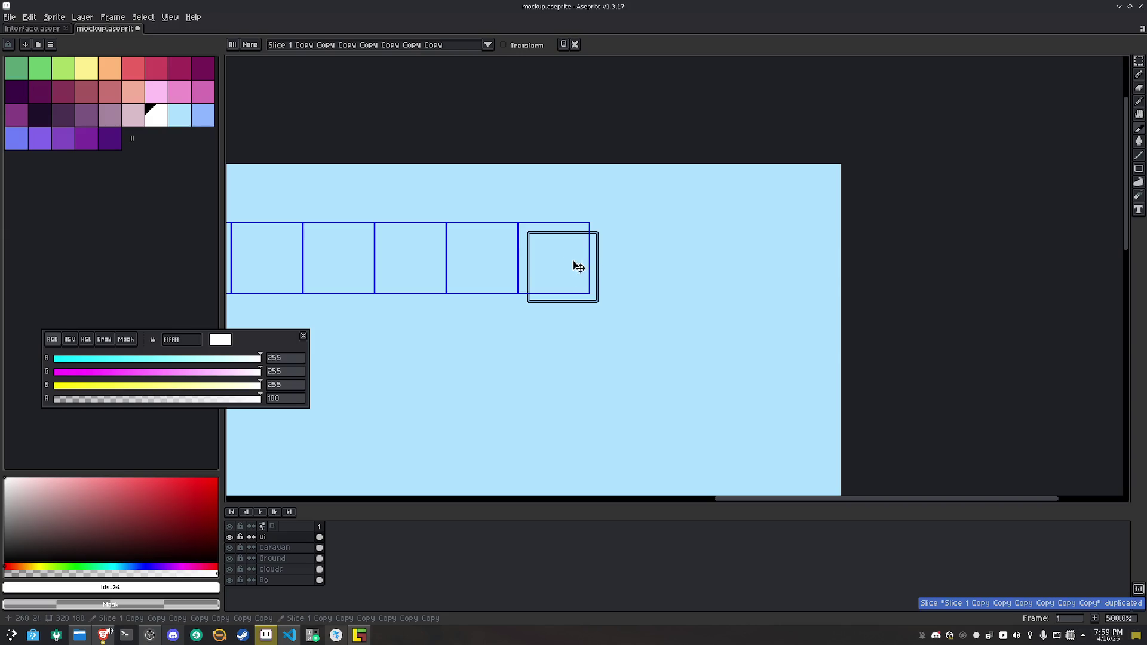
click(643, 260)
right_click(628, 252)
click(634, 272)
click(692, 263)
right_click(689, 261)
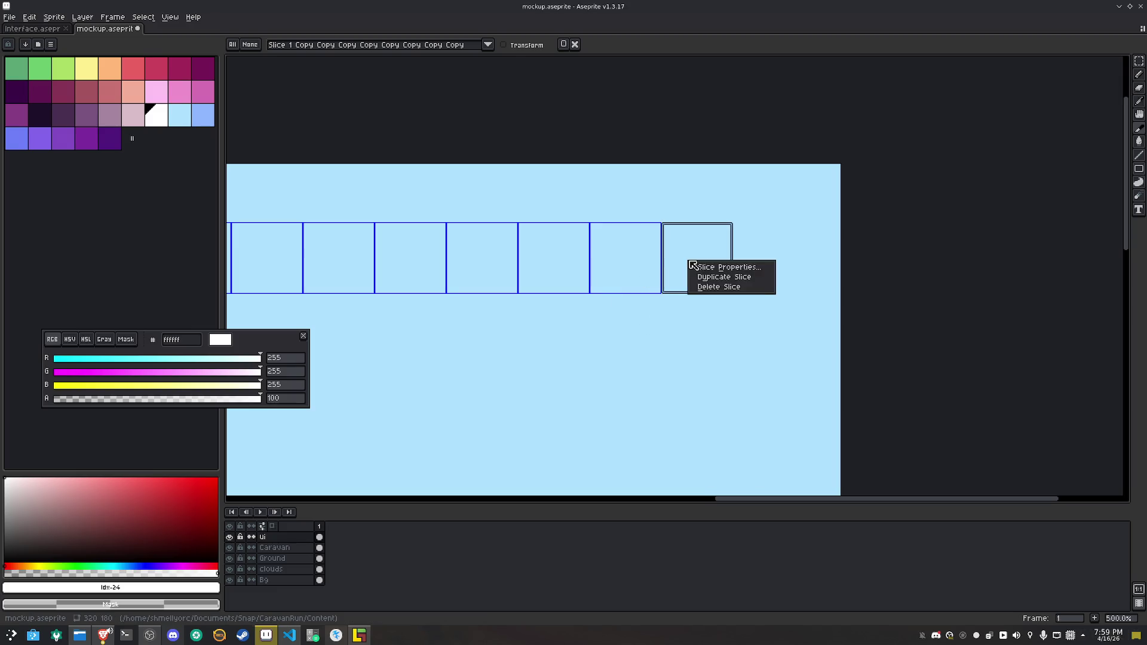
click(715, 277)
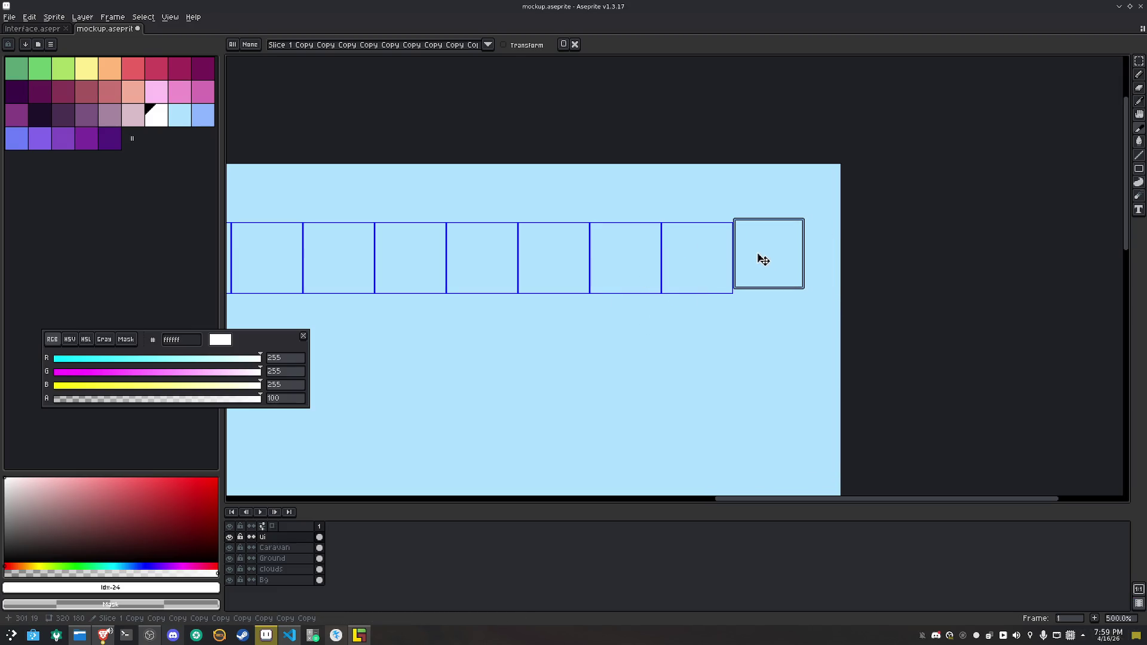
Marquee-select a patch of pixels near the row end and shift it left
key(m)
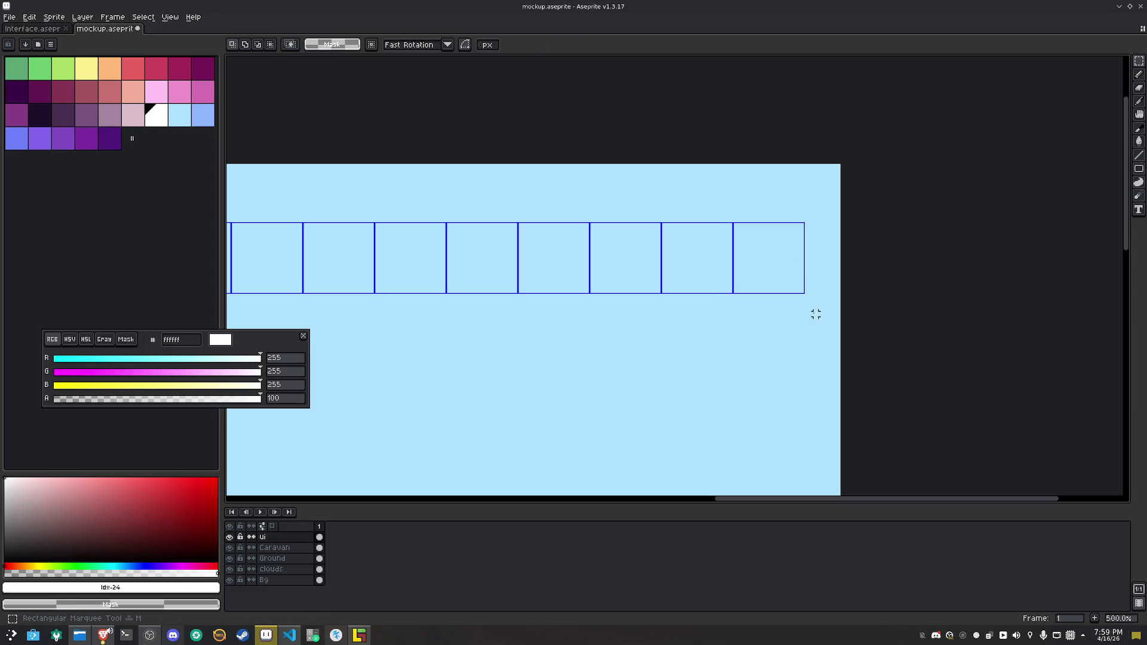
scroll(824, 251, up, 5)
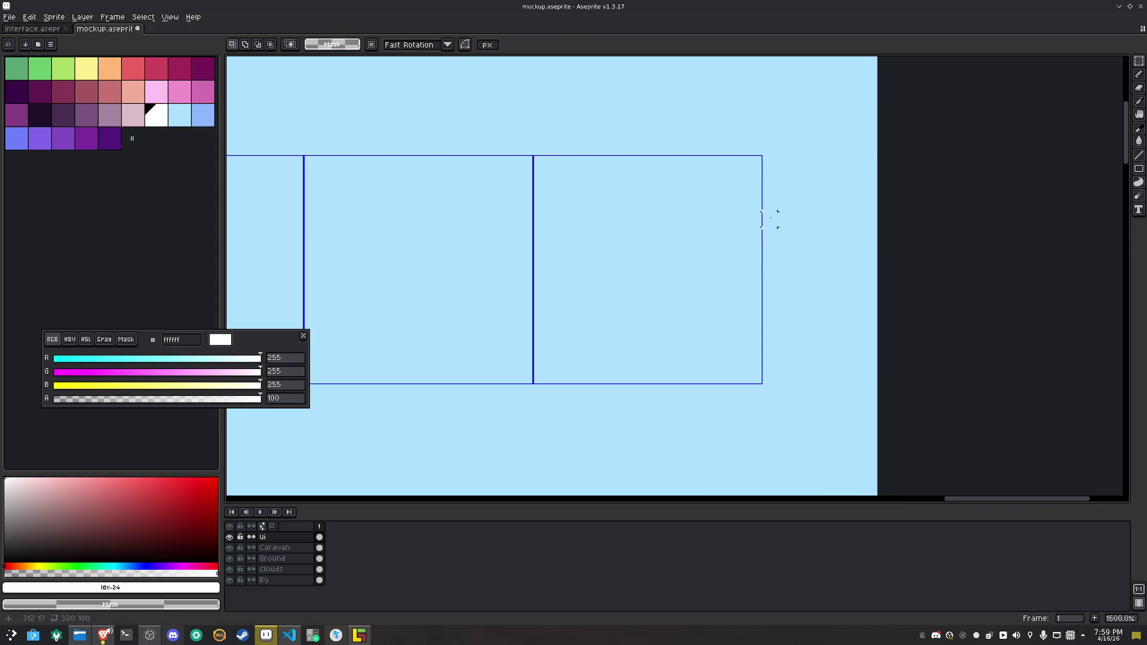
drag(771, 219, 866, 259)
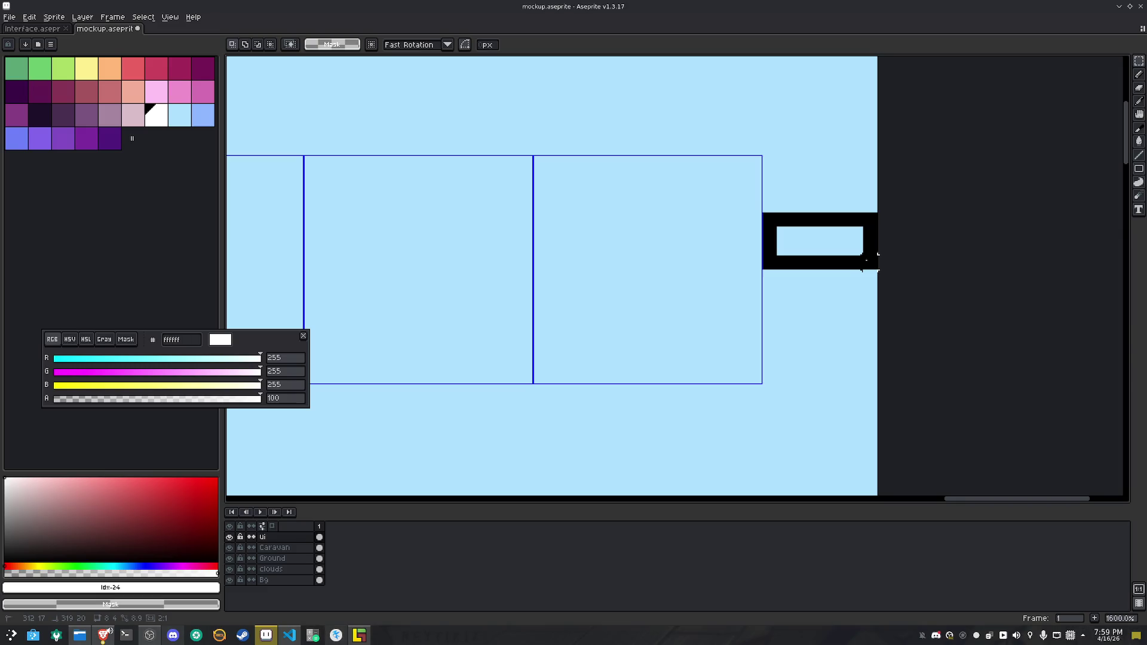
mouse_move(870, 248)
mouse_down()
mouse_move(877, 239)
mouse_move(832, 239)
mouse_move(877, 239)
mouse_move(875, 255)
mouse_up()
scroll(784, 334, down, 6)
scroll(852, 303, up, 1)
scroll(477, 294, left, 3)
scroll(421, 297, up, 3)
drag(415, 296, 358, 305)
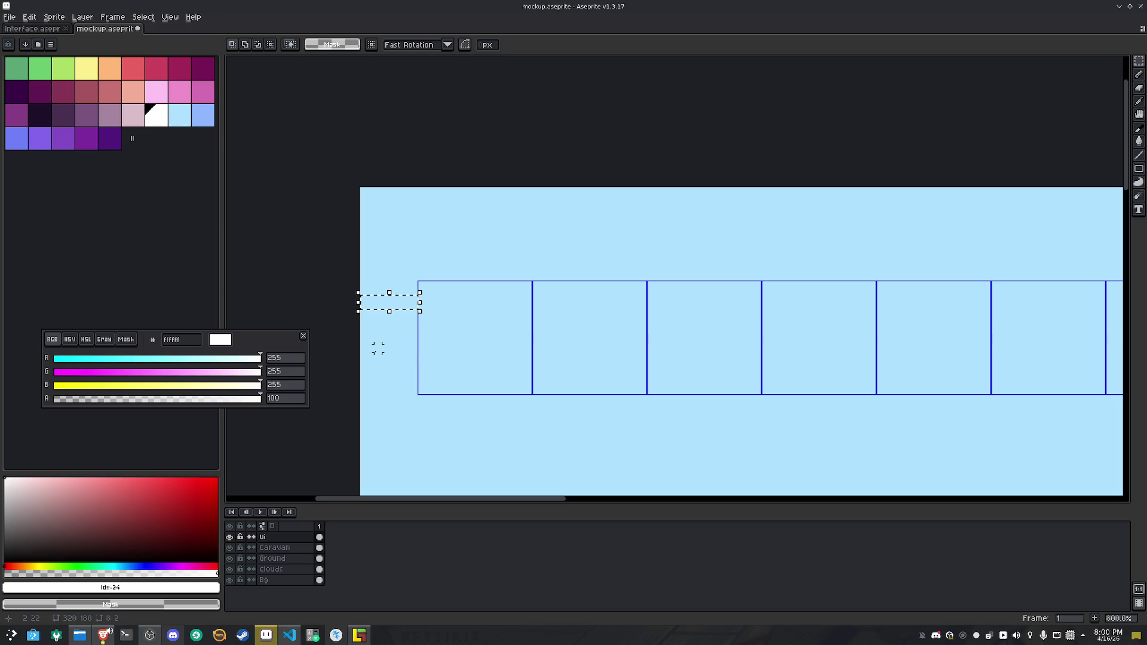
scroll(378, 348, down, 2)
scroll(538, 346, right, 6)
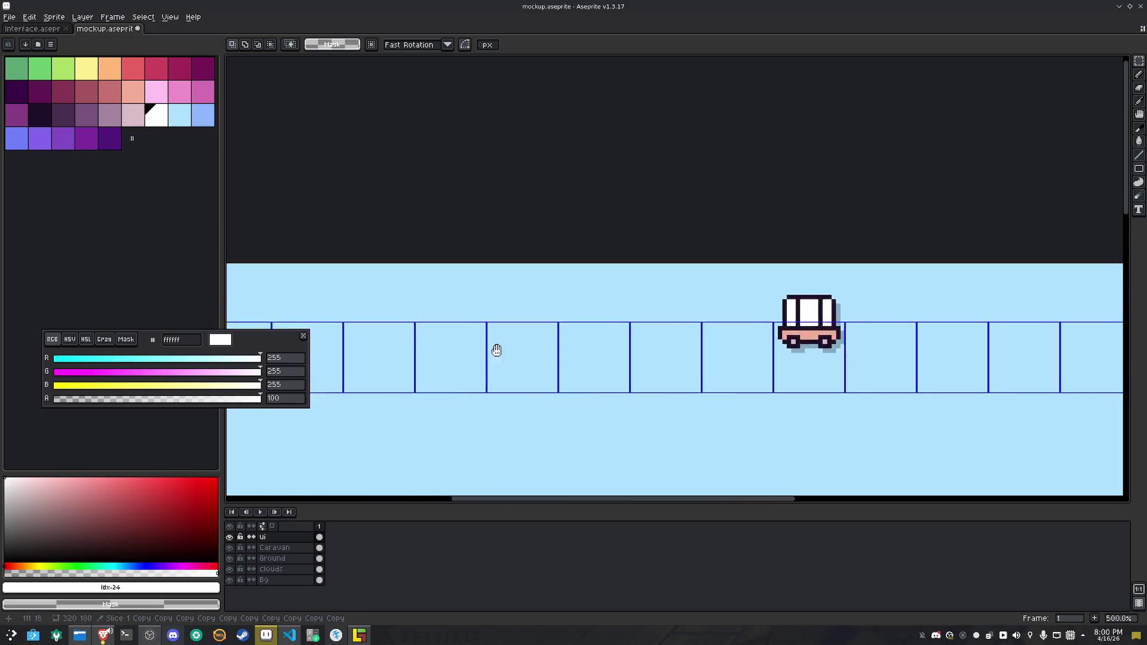
scroll(626, 346, right, 3)
scroll(679, 317, up, 6)
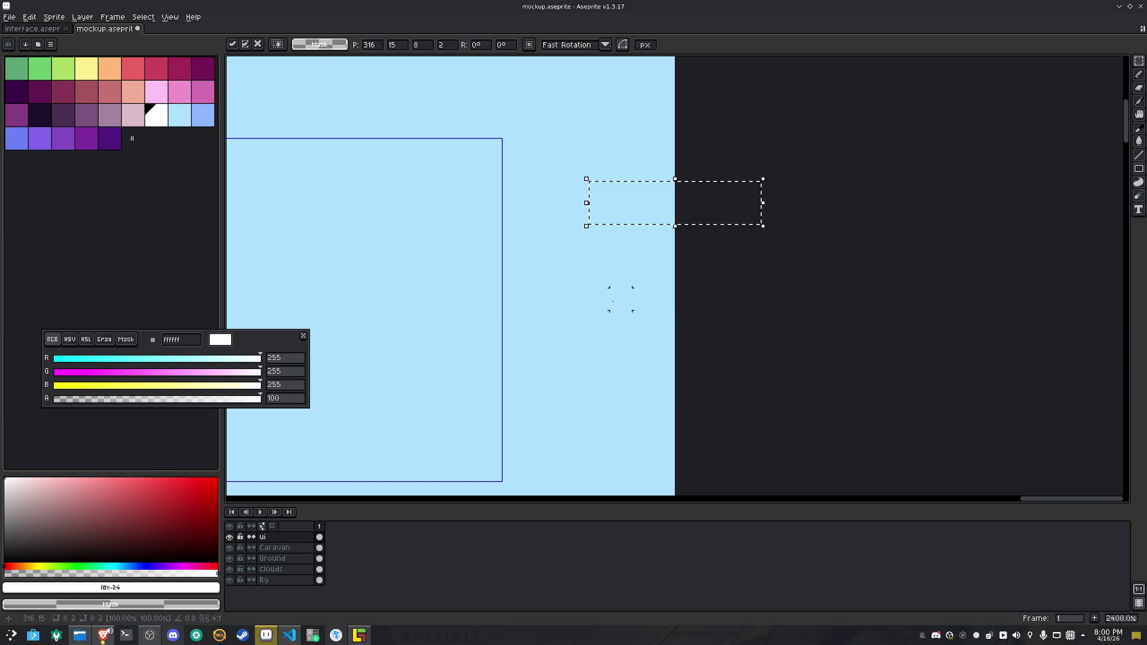
drag(638, 221, 554, 213)
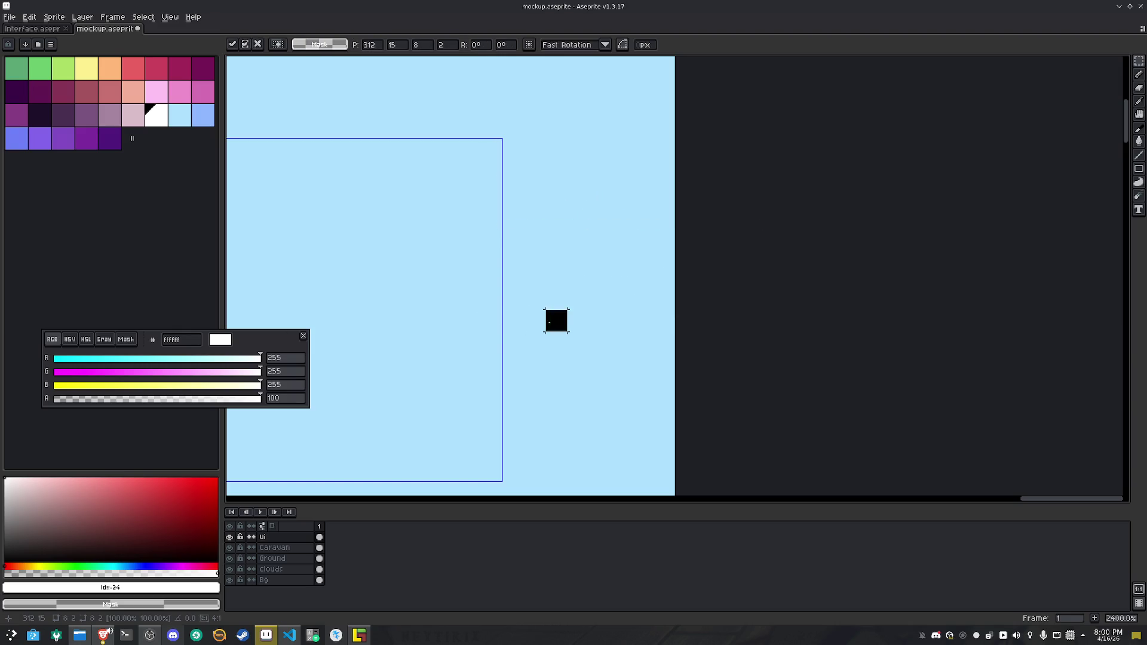
key(Return)
Move the caravan icon down into the middle slice box and deselect
scroll(555, 320, down, 10)
scroll(596, 250, up, 3)
scroll(596, 249, up, 2)
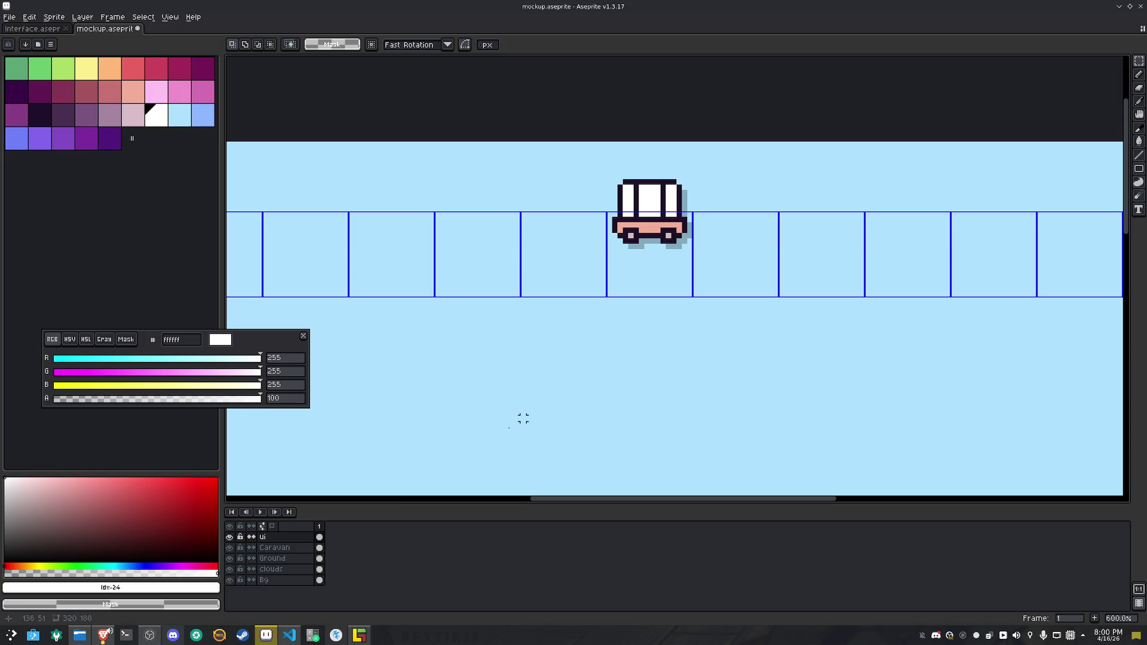
drag(759, 347, 577, 145)
drag(659, 214, 661, 257)
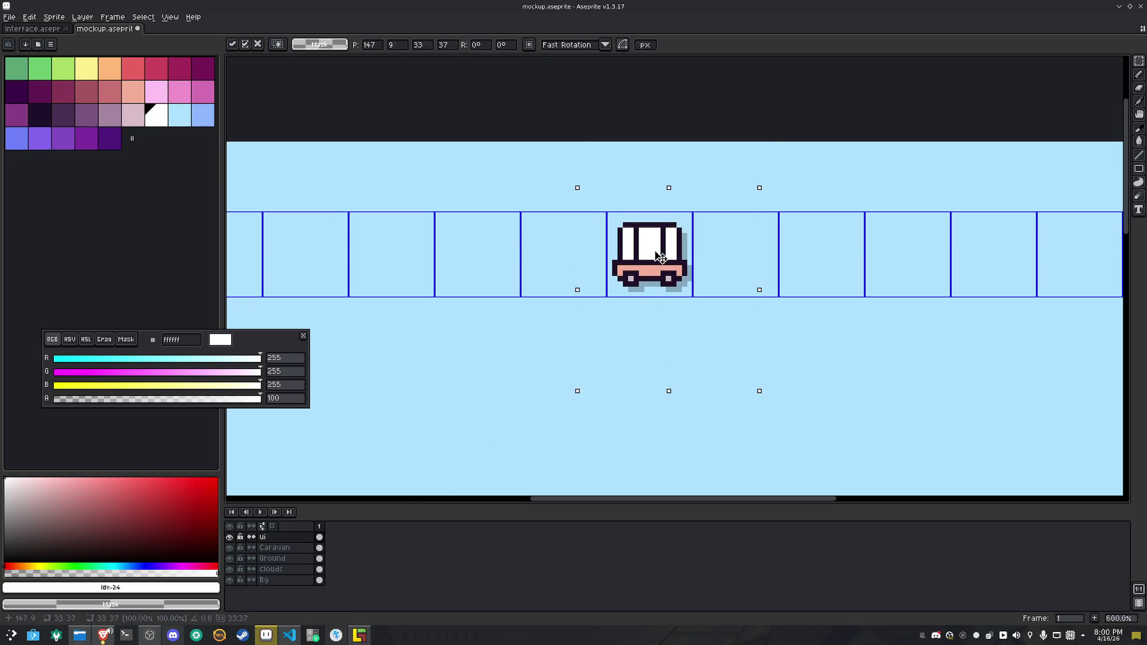
key(ctrl+d)
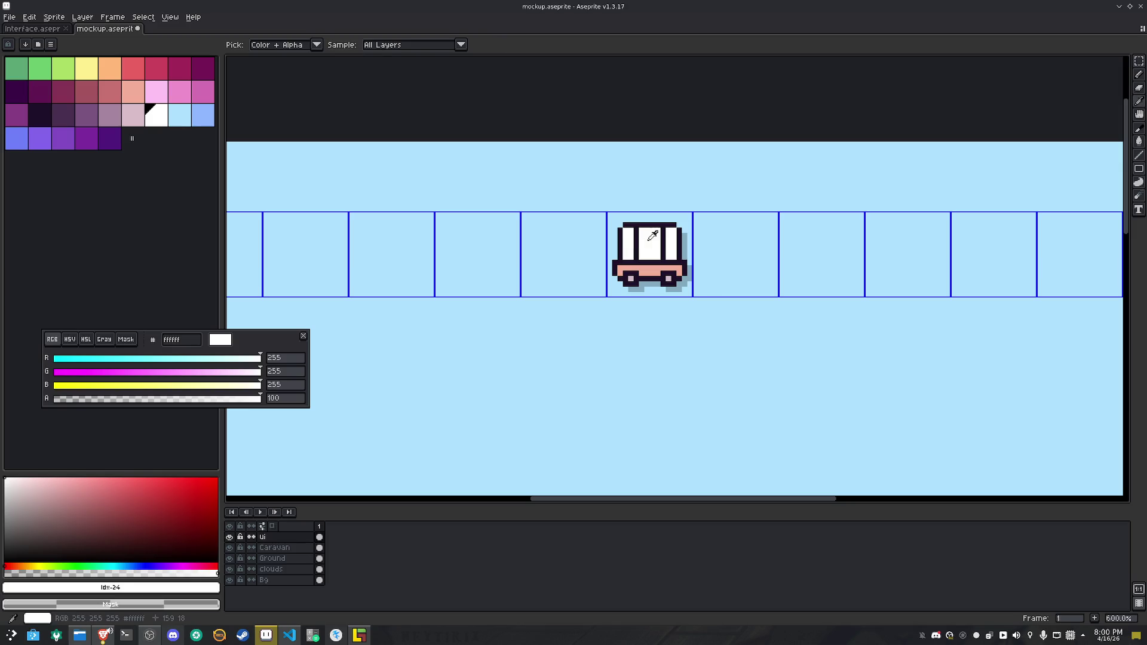
Pencil a white X in the box left of the cart and save the mockup
scroll(620, 239, up, 1)
key(b)
mouse_move(499, 211)
mouse_down()
mouse_move(569, 266)
mouse_move(595, 306)
mouse_up()
mouse_move(595, 213)
mouse_down()
mouse_move(500, 306)
mouse_move(521, 281)
mouse_move(628, 325)
mouse_up()
scroll(546, 276, up, 3)
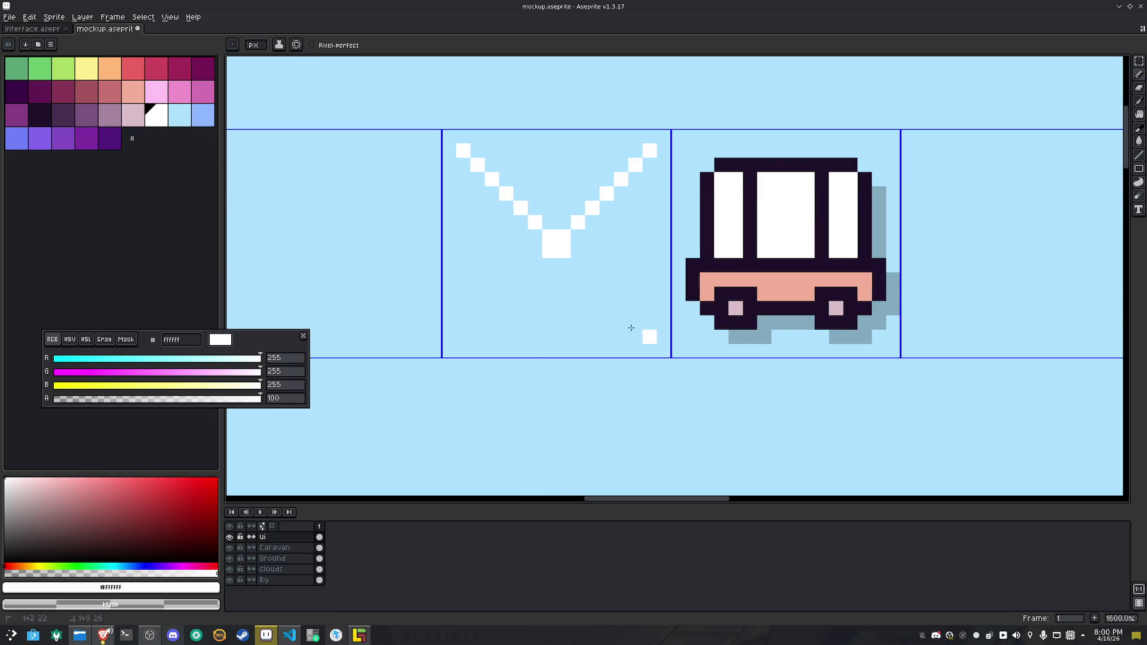
key(ctrl+s)
Replace the X with a single white dot ringed by a dark outline
click(522, 218)
drag(536, 225, 464, 153)
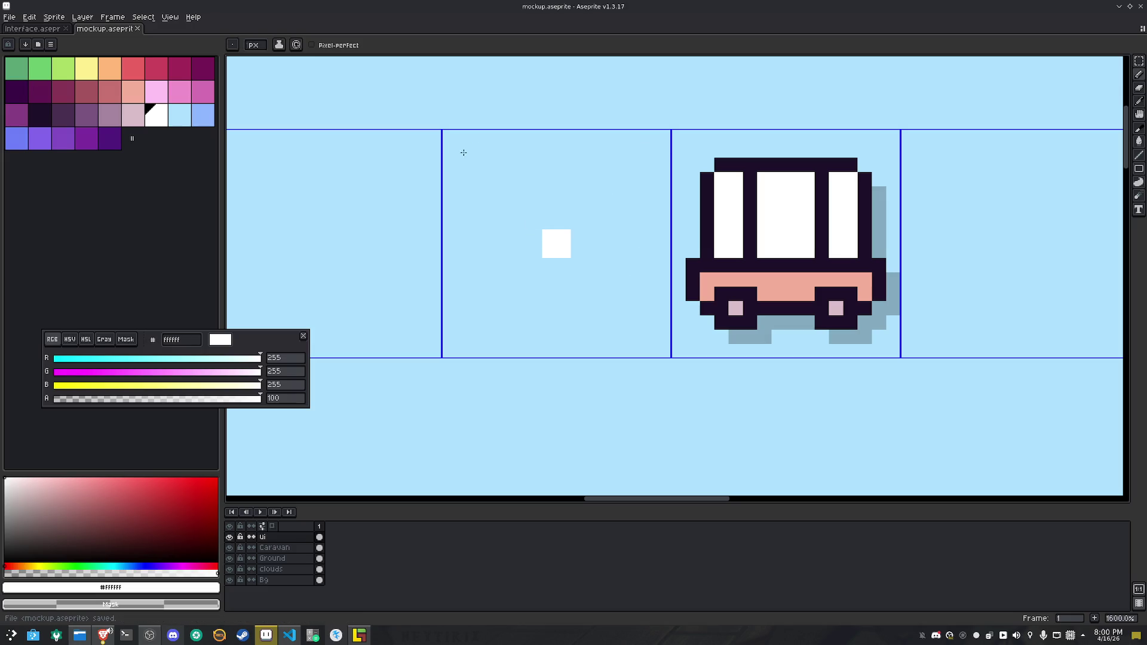
click(509, 191)
alt+click(696, 272)
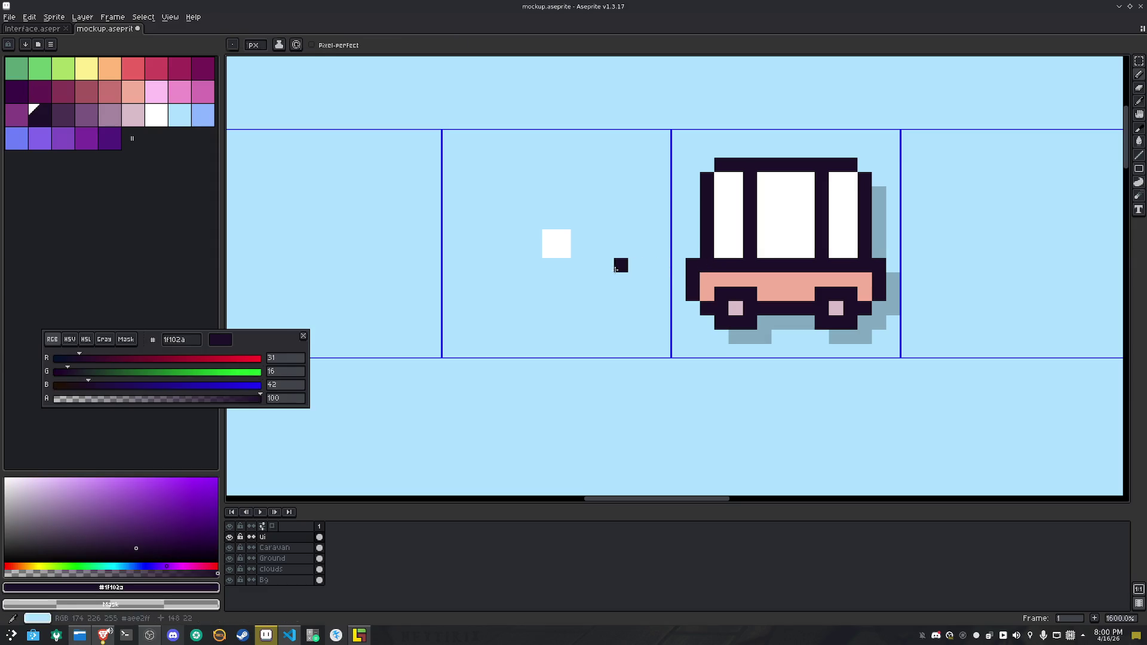
mouse_move(563, 266)
mouse_down()
mouse_move(535, 251)
mouse_move(534, 236)
mouse_move(564, 222)
mouse_up()
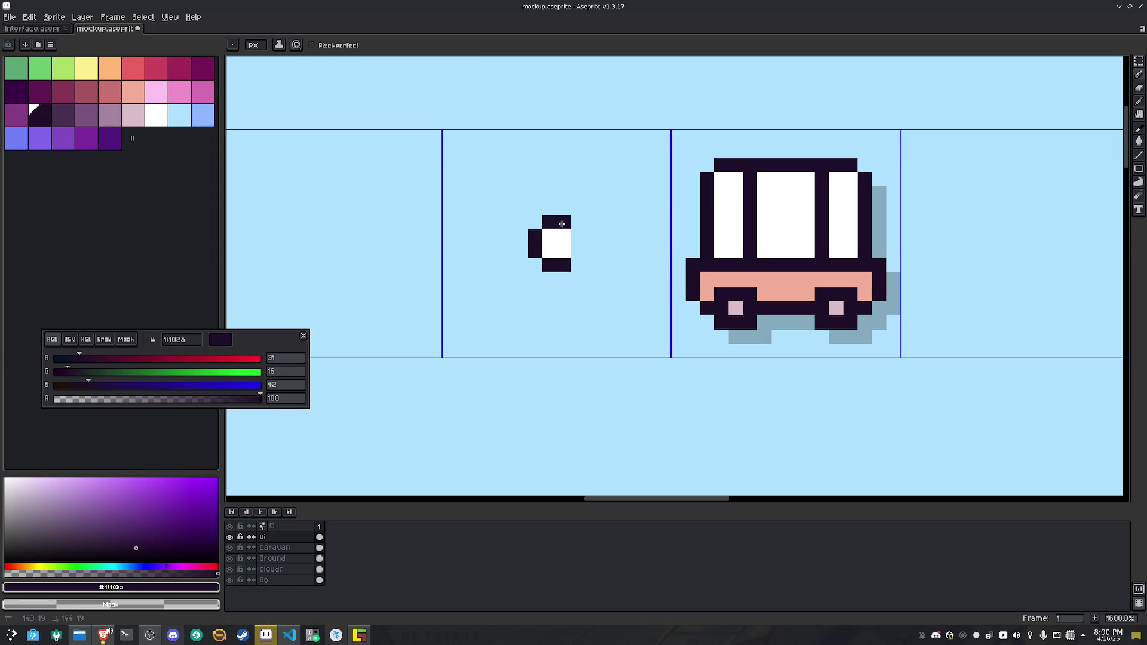
right_click(592, 244)
Hide the Bg layer and sample the shadow's translucent black (#000000, alpha 25)
key(alt)
alt+click(765, 327)
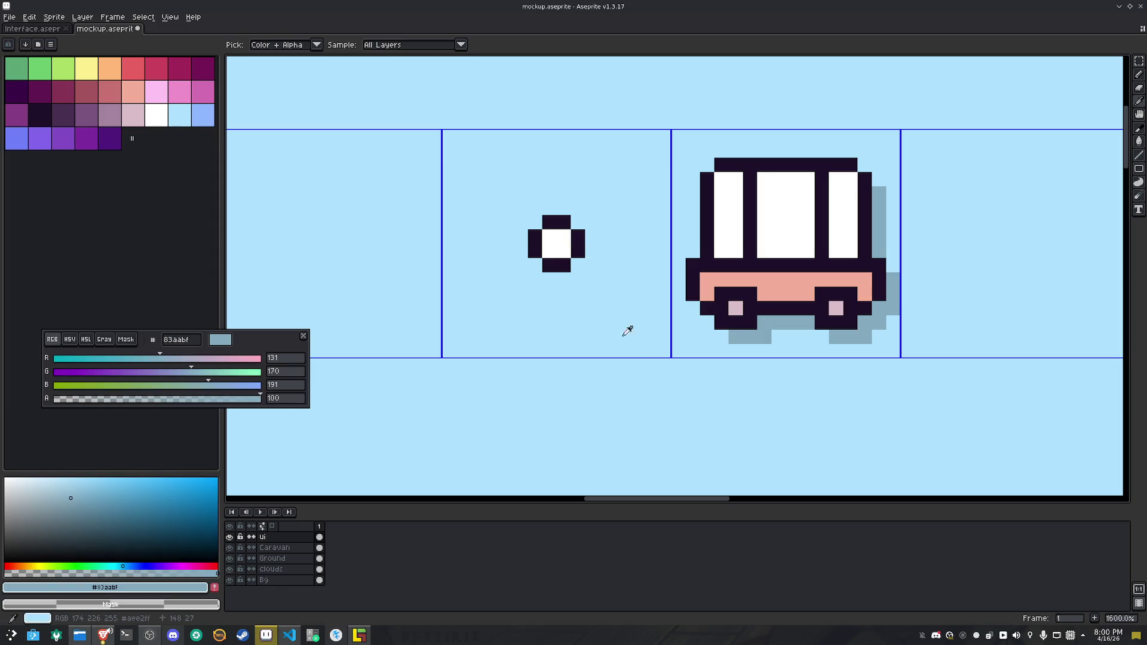
click(230, 580)
alt+click(764, 330)
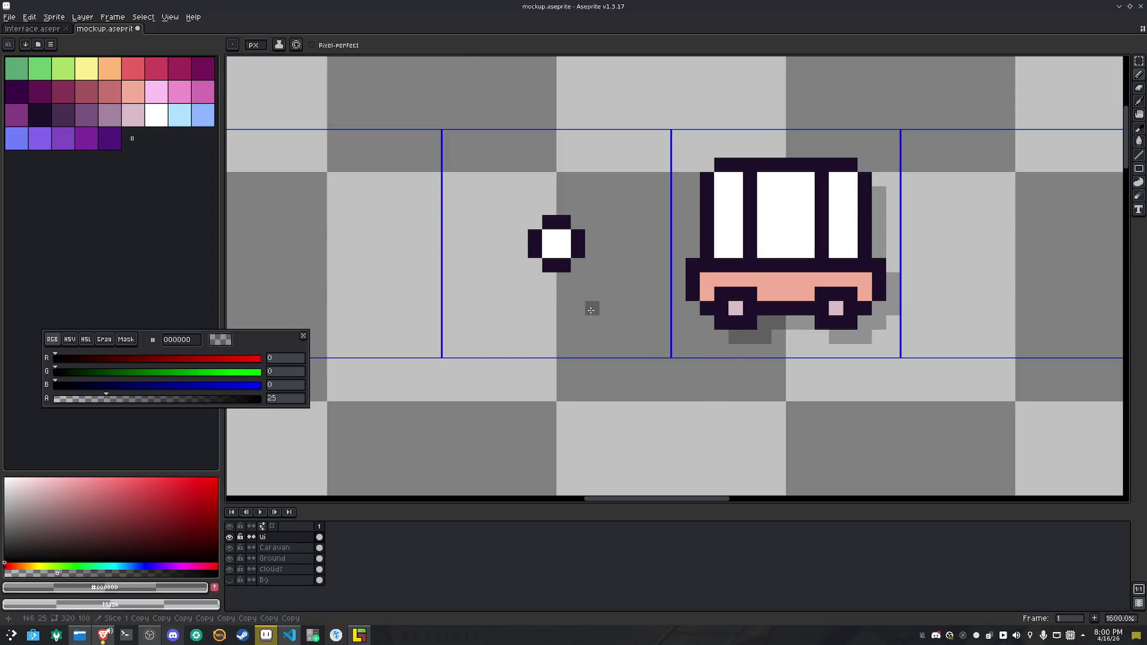
Paint translucent shadow pixels below and to the right of the progress dot
click(553, 283)
click(581, 270)
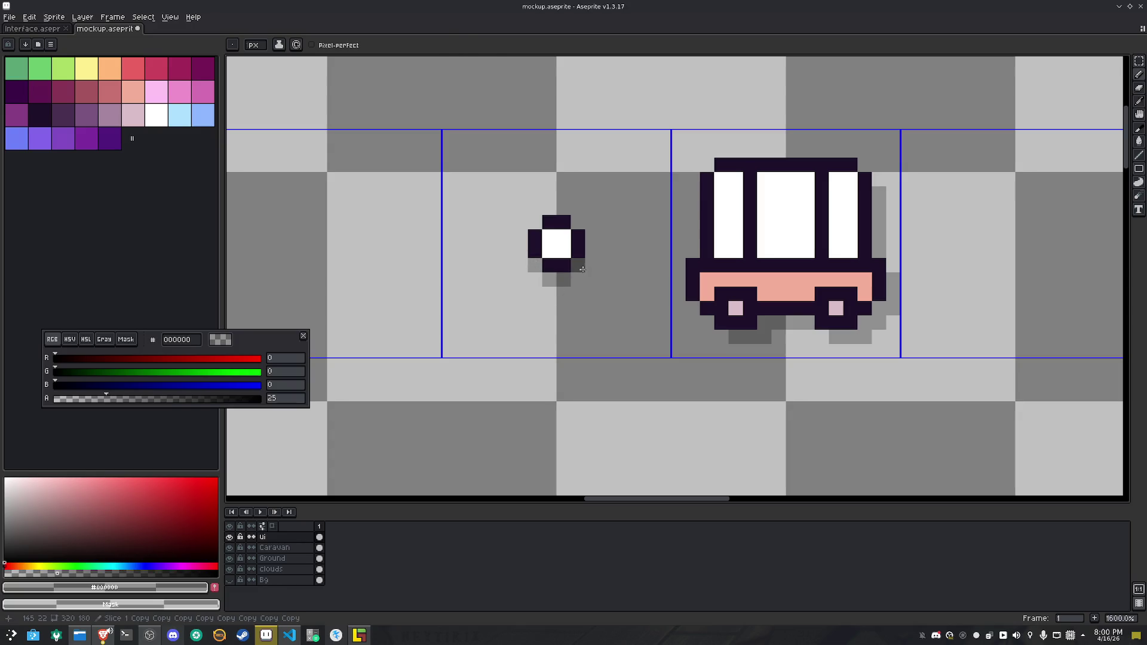
scroll(586, 264, down, 5)
Marquee-select the shadowed dot's cell and commit the moved selection
mouse_move(586, 264)
mouse_down()
mouse_move(655, 273)
mouse_move(682, 299)
mouse_up()
key(m)
drag(587, 238, 653, 317)
click(671, 287)
mouse_move(625, 229)
mouse_down()
mouse_move(690, 296)
mouse_move(370, 285)
mouse_up()
key(Return)
scroll(513, 305, down, 2)
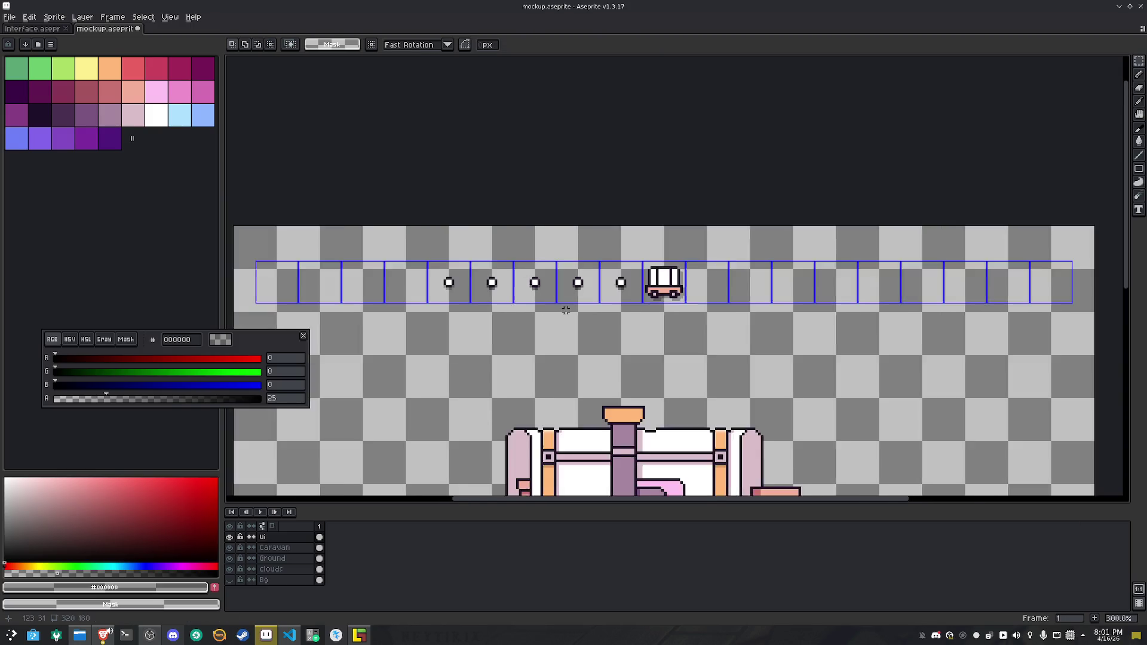
scroll(510, 293, up, 4)
scroll(495, 322, up, 5)
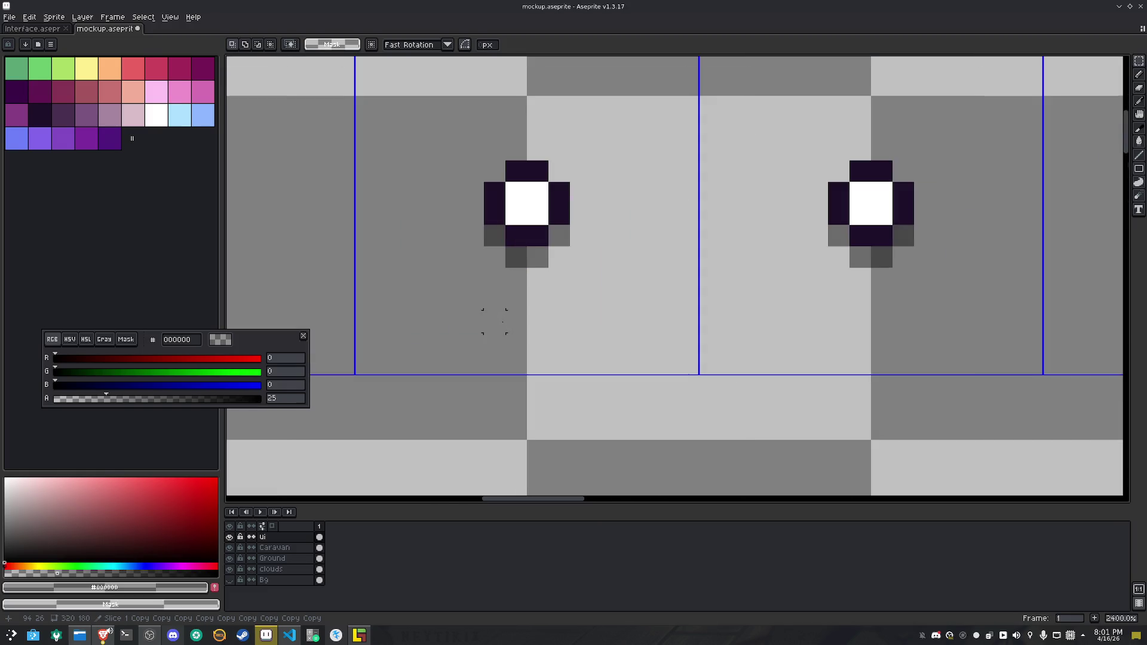
scroll(494, 321, down, 6)
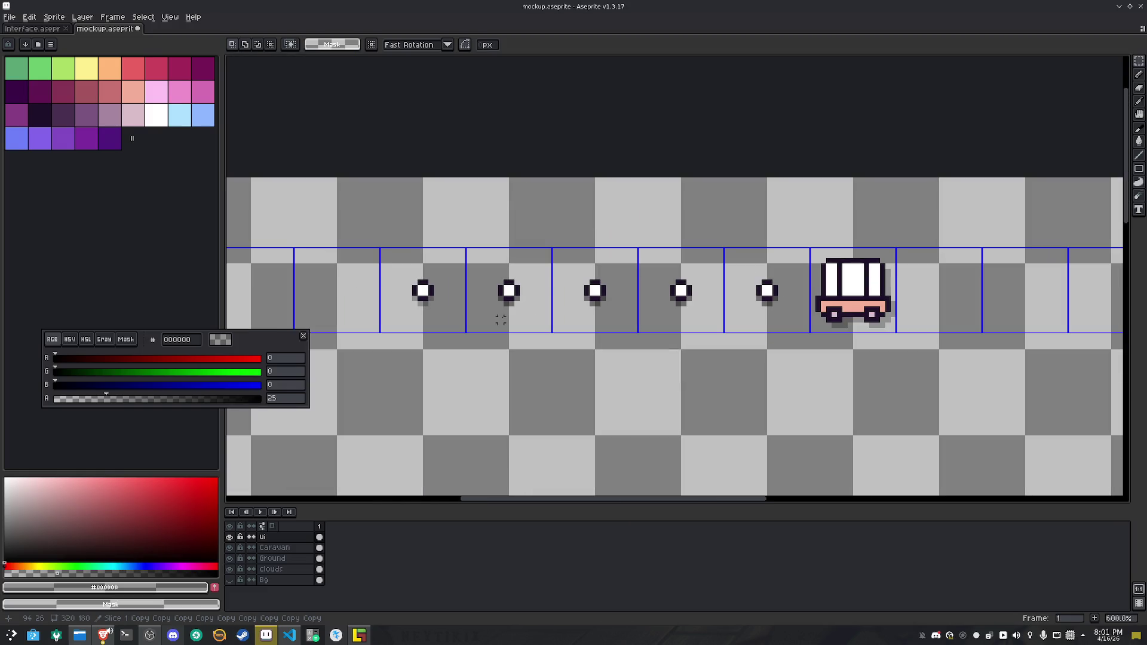
key(w)
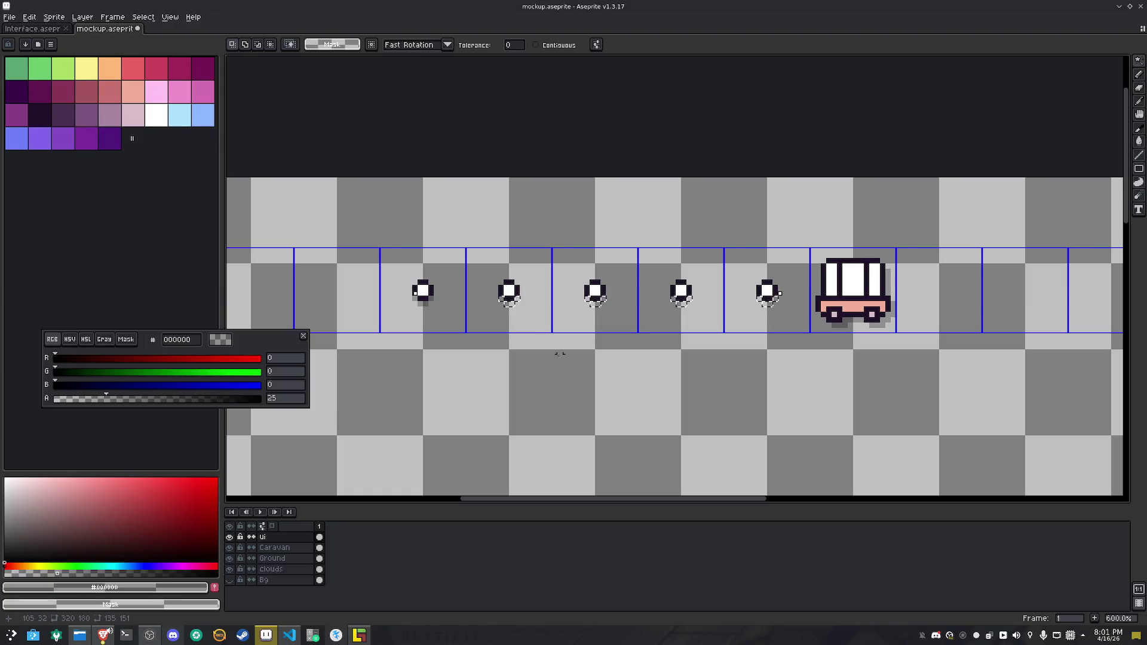
key(g)
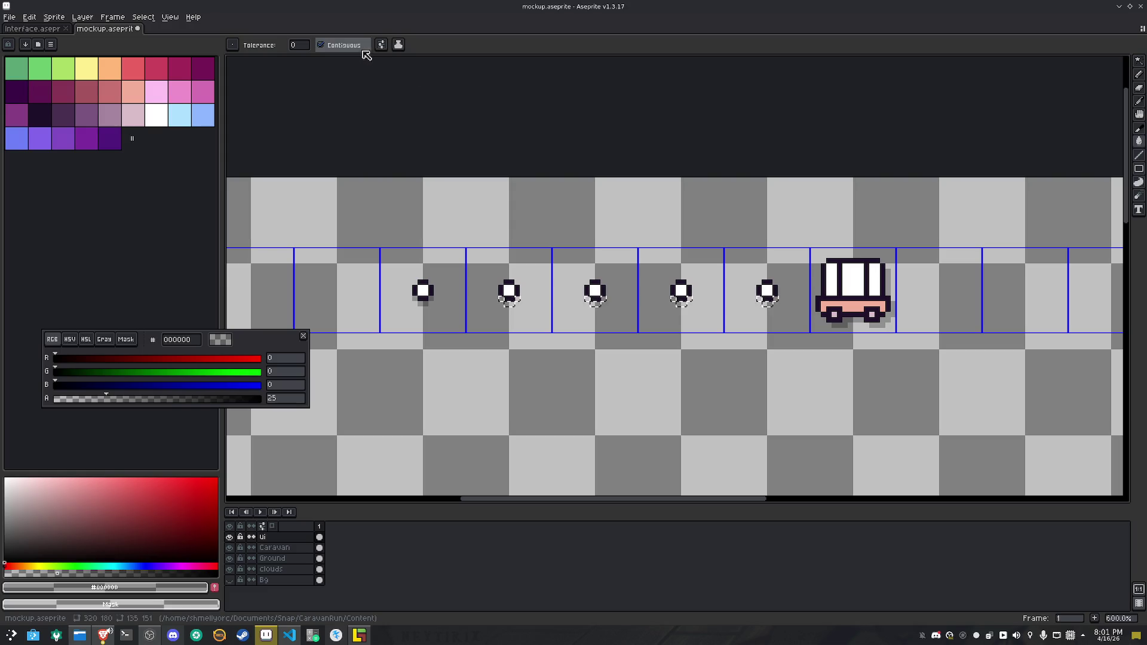
scroll(515, 341, up, 3)
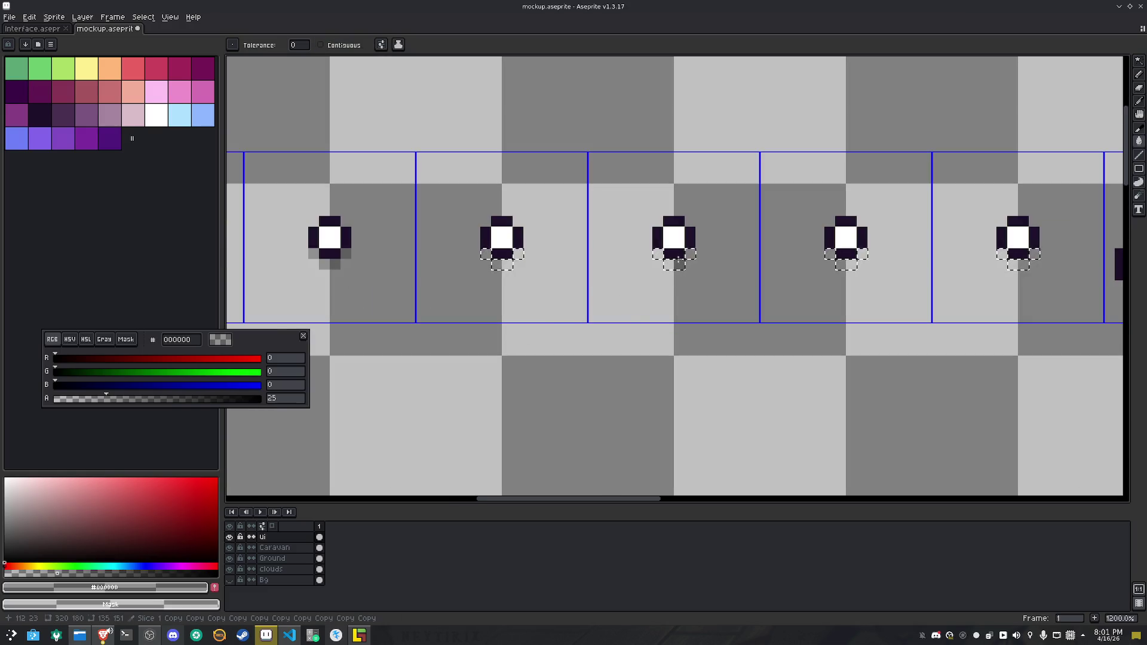
key(m)
scroll(594, 338, down, 5)
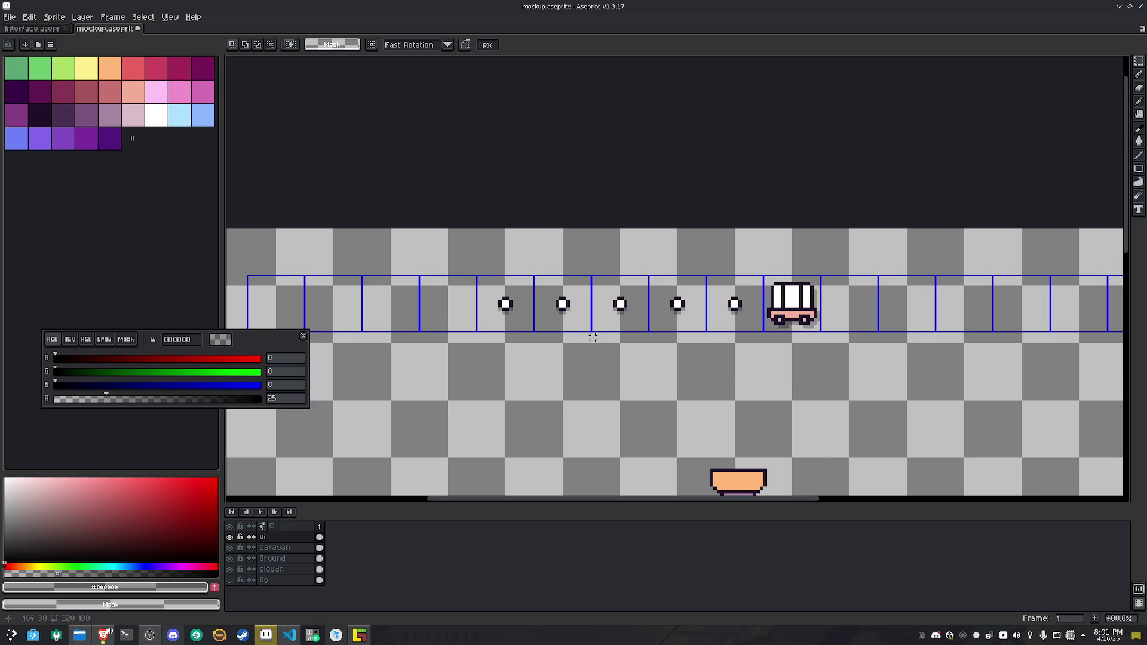
scroll(594, 338, down, 1)
mouse_move(528, 340)
mouse_down()
mouse_move(639, 302)
mouse_move(679, 302)
mouse_up()
Copy and paste the row of shadowed dots, then cancel the misplaced paste
drag(507, 275, 723, 352)
key(ctrl+c)
key(ctrl+v)
key(shift+Right)
key(shift+Right)
key(shift+Right)
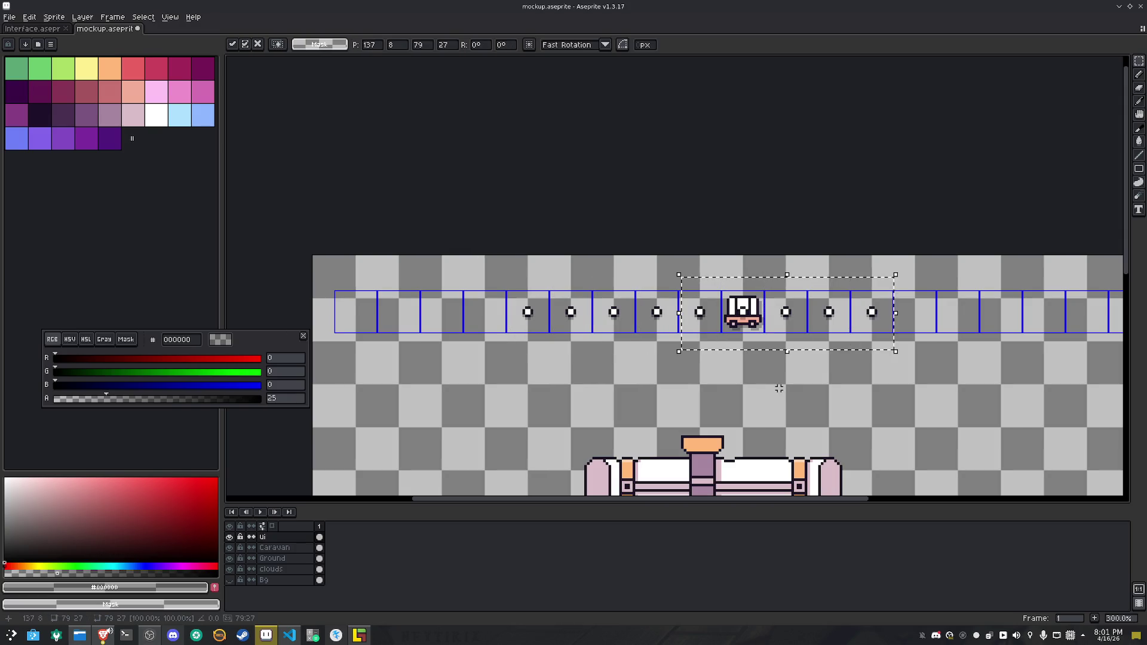
key(Left)
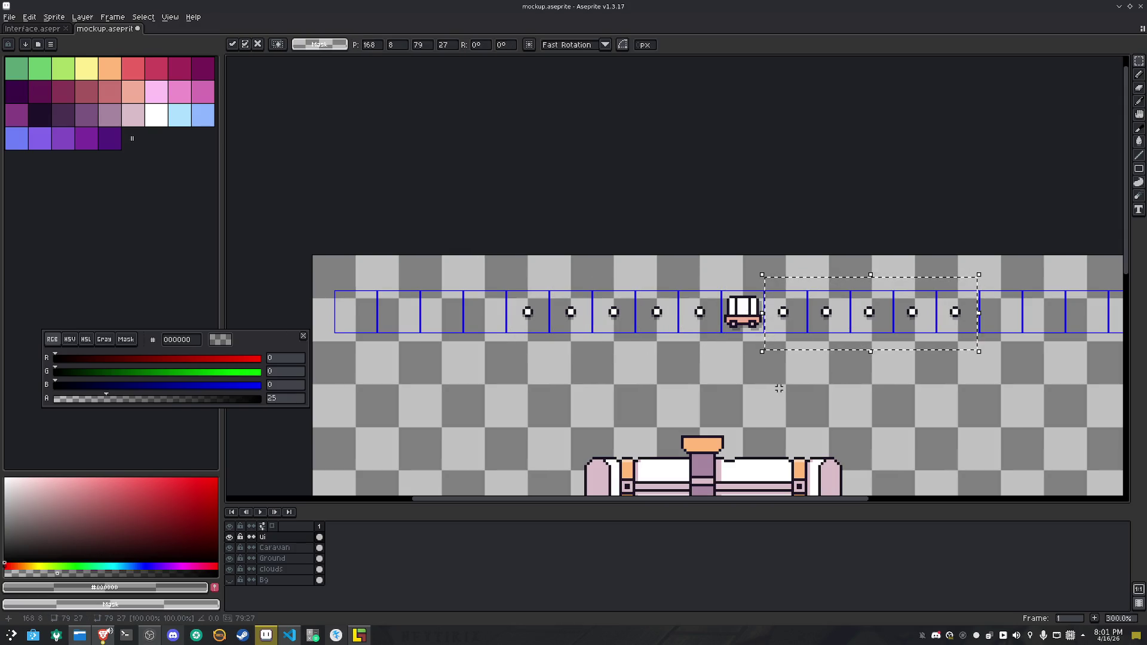
scroll(650, 334, up, 2)
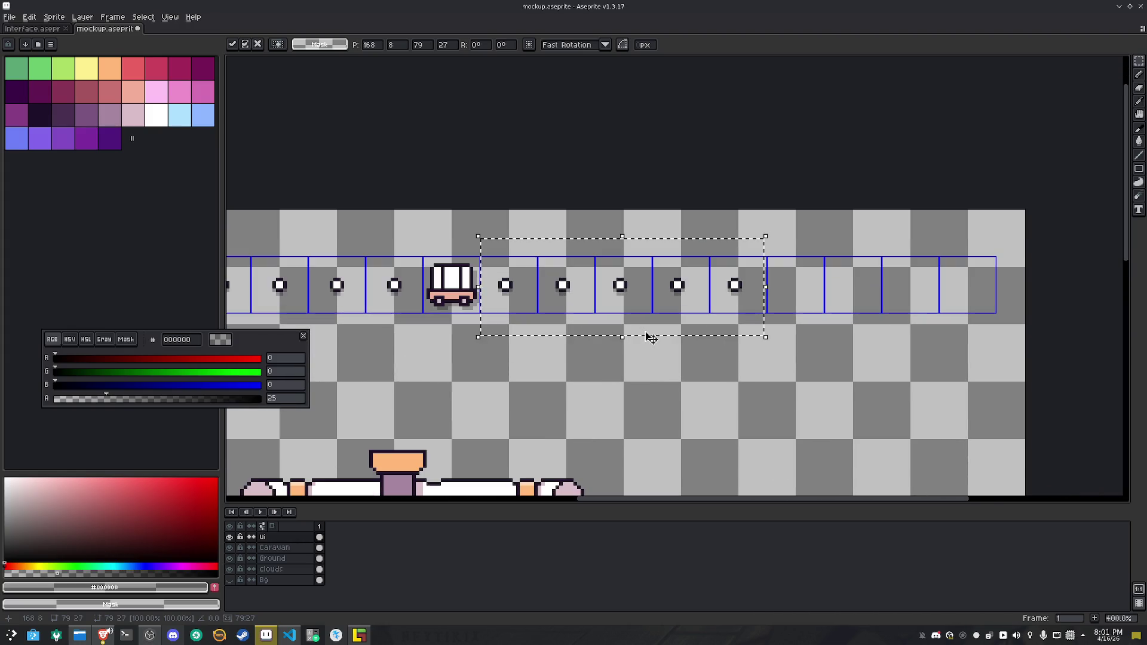
scroll(650, 336, up, 1)
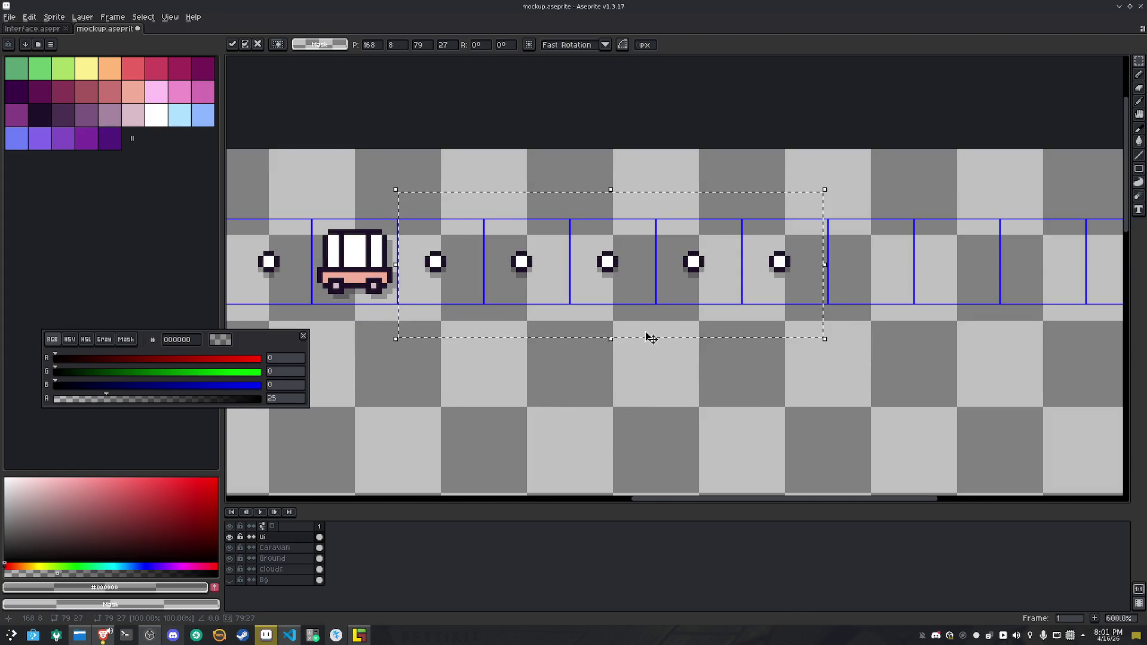
key(Escape)
Copy the five dots left of the caravan and paste them to its right
mouse_move(953, 354)
mouse_down()
mouse_move(974, 353)
mouse_move(883, 384)
mouse_up()
click(421, 202)
mouse_move(373, 218)
mouse_down()
mouse_move(786, 351)
mouse_move(802, 341)
mouse_up()
key(ctrl+c)
key(ctrl+v)
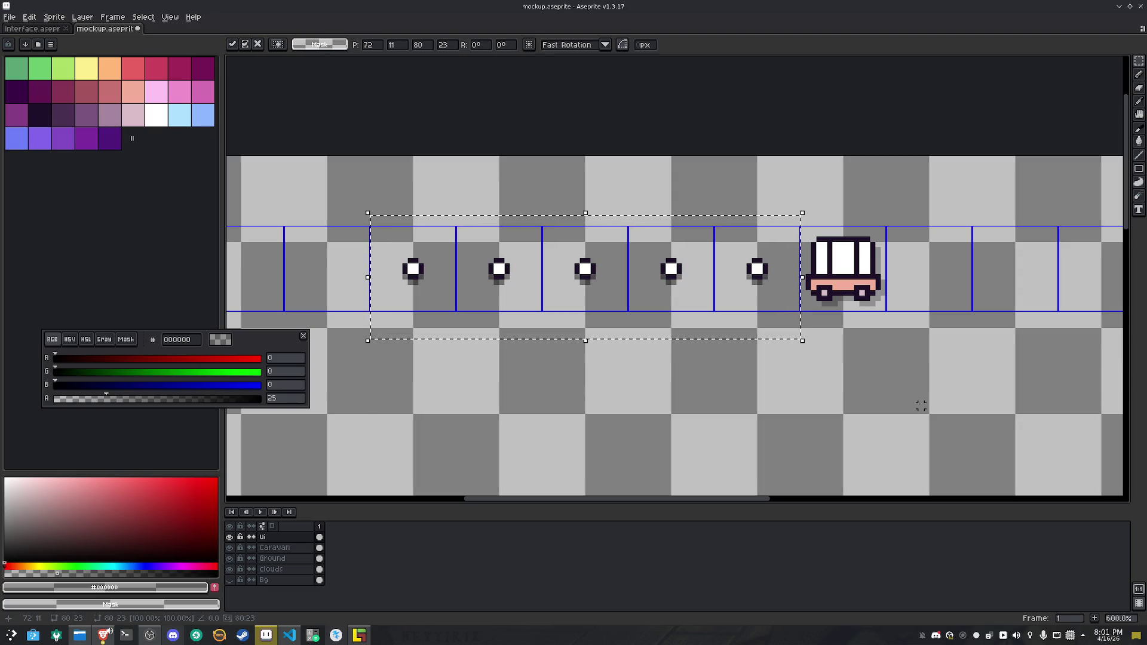
key(shift+Right)
key(shift+Right)
key(shift+Right)
key(shift+Left)
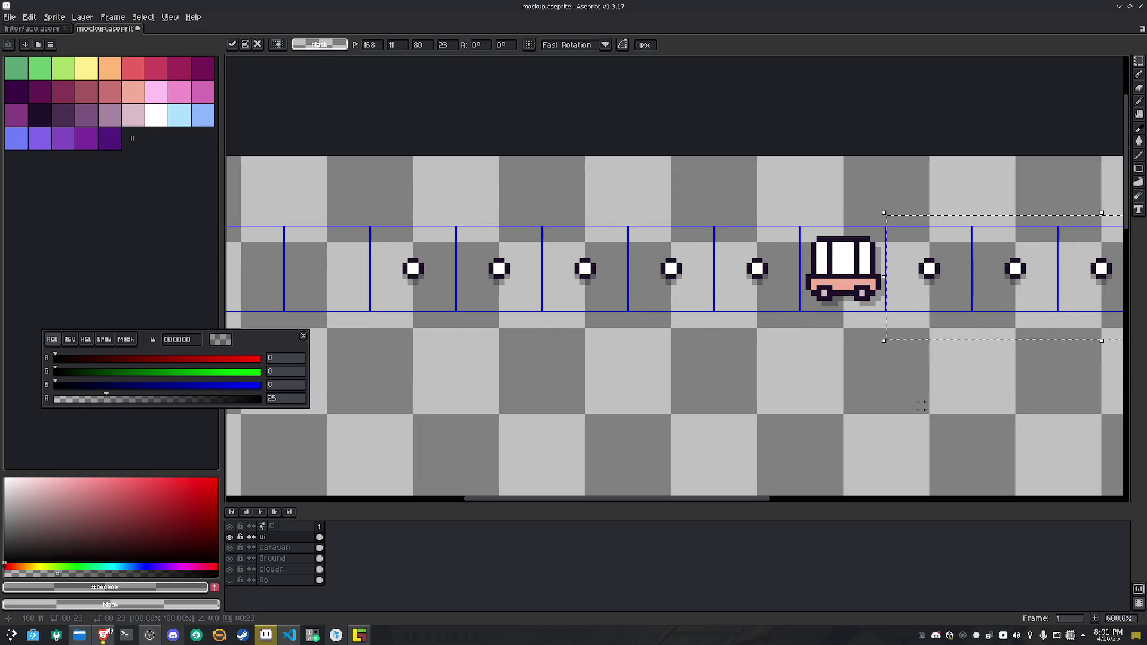
key(Return)
scroll(891, 418, down, 3)
drag(890, 420, 615, 315)
scroll(617, 328, down, 1)
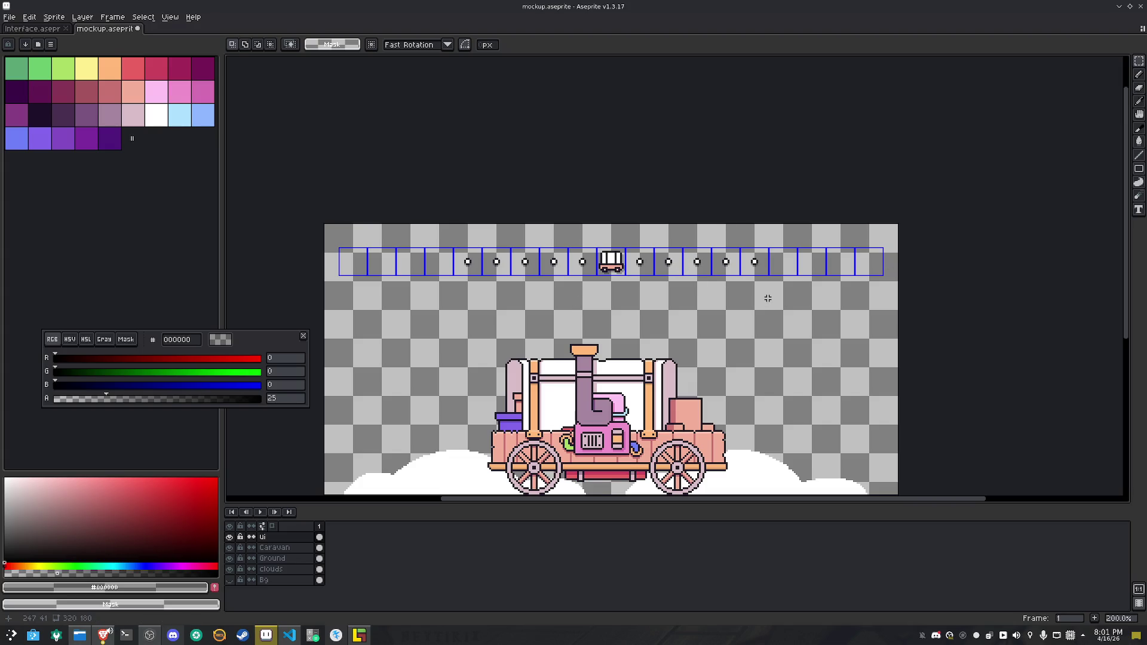
Save, turn off View > Show > Slices, and make the Bg sky layer visible again
key(ctrl+s)
click(171, 17)
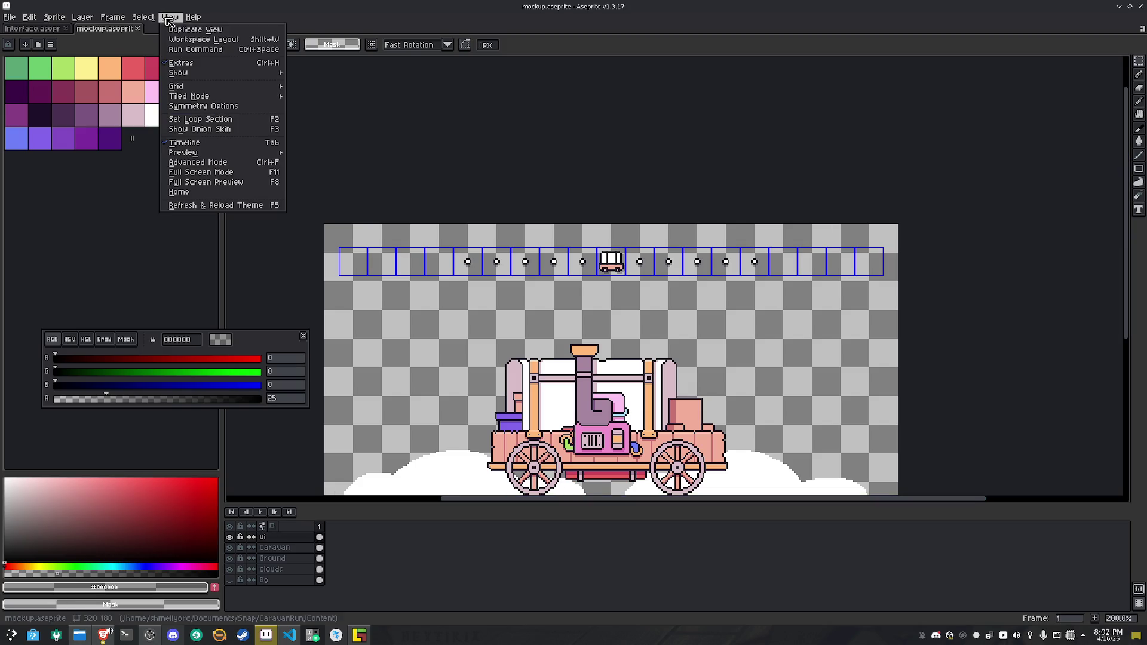
mouse_move(209, 82)
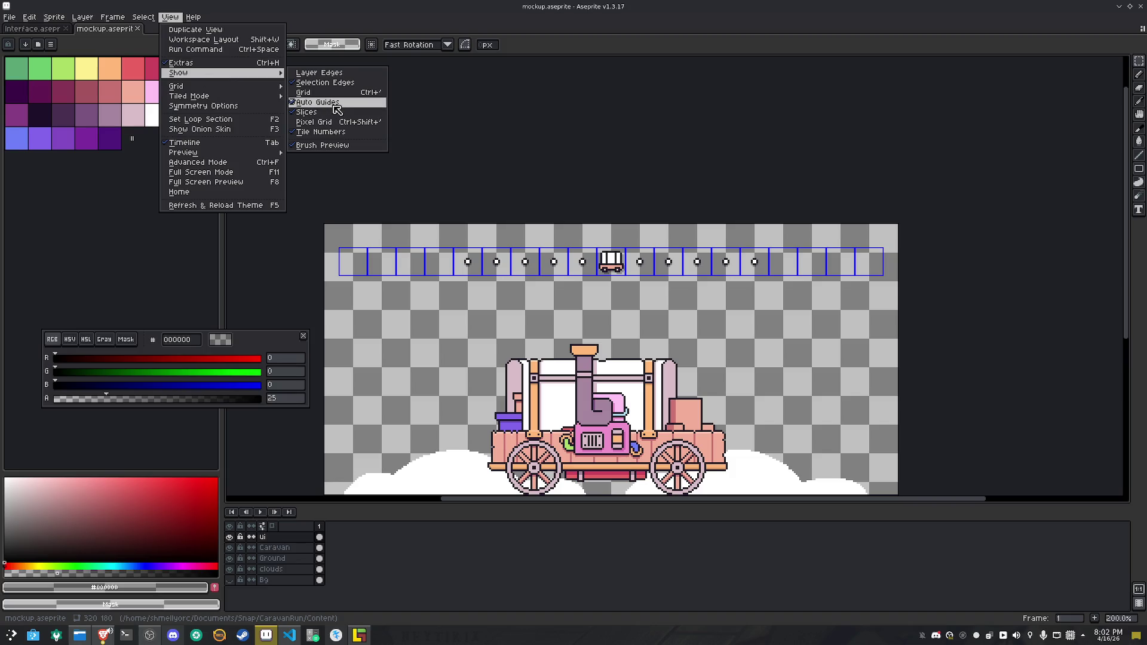
click(306, 112)
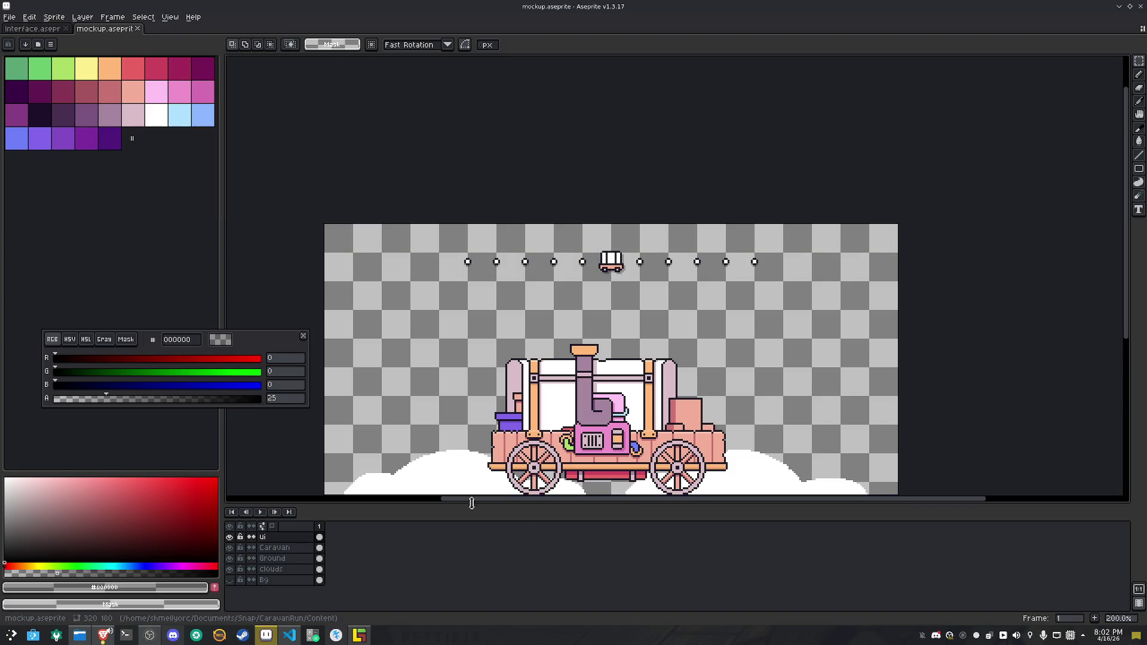
click(229, 580)
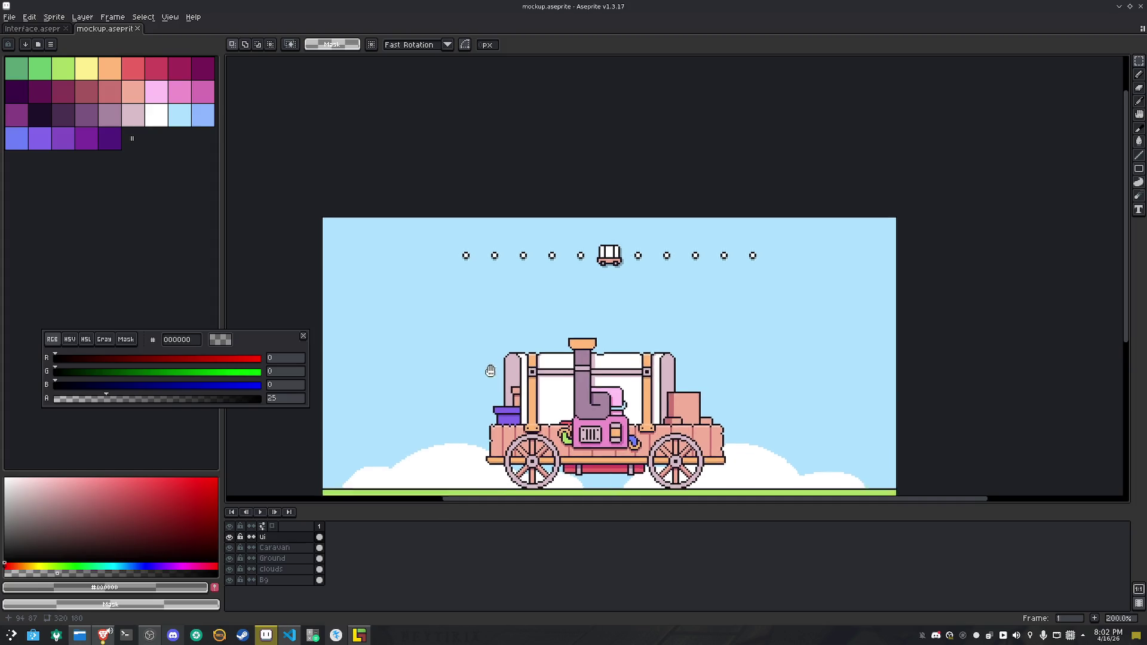
drag(488, 374, 474, 263)
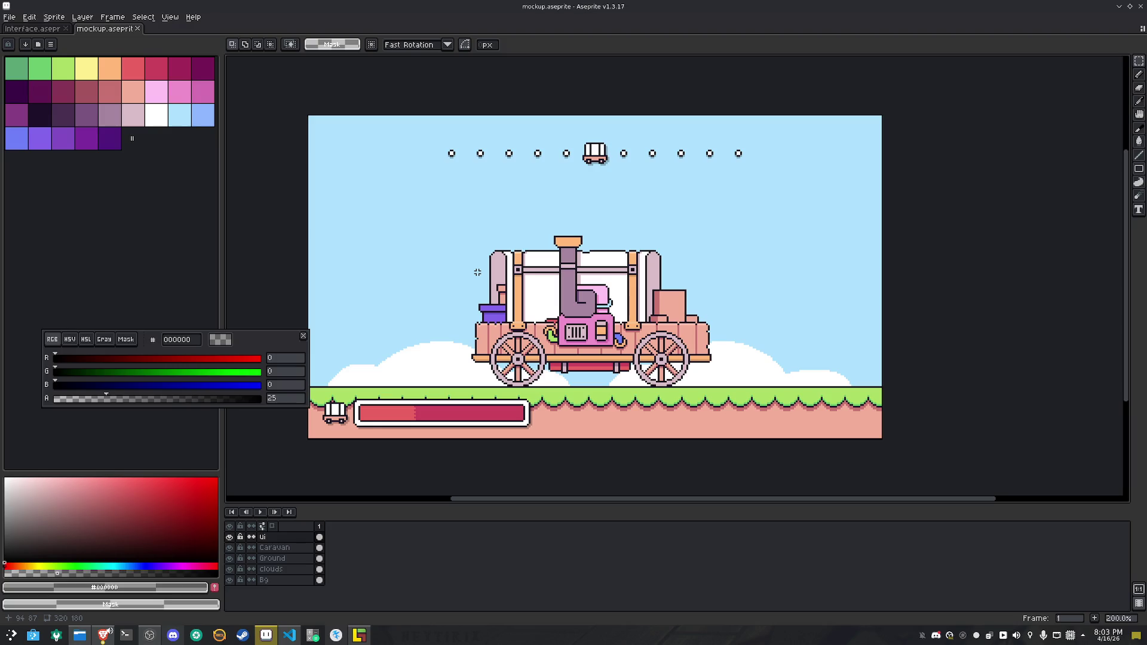
right_click(541, 283)
key(Escape)
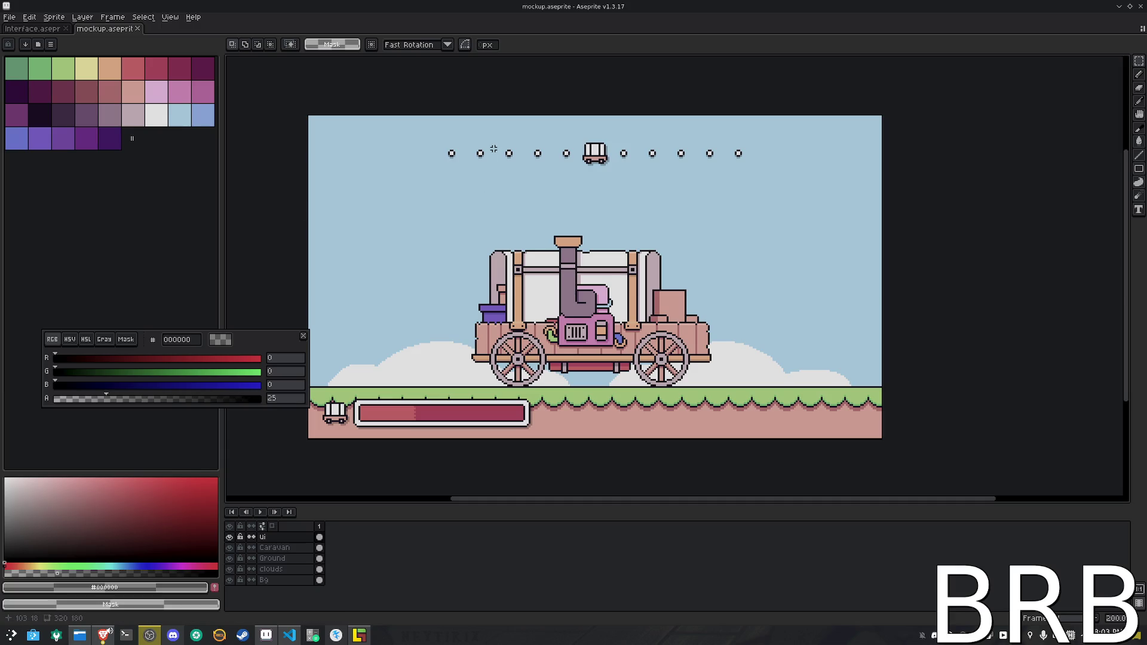
Save mockup.aseprite with Ctrl+S, twice
key(ctrl+s)
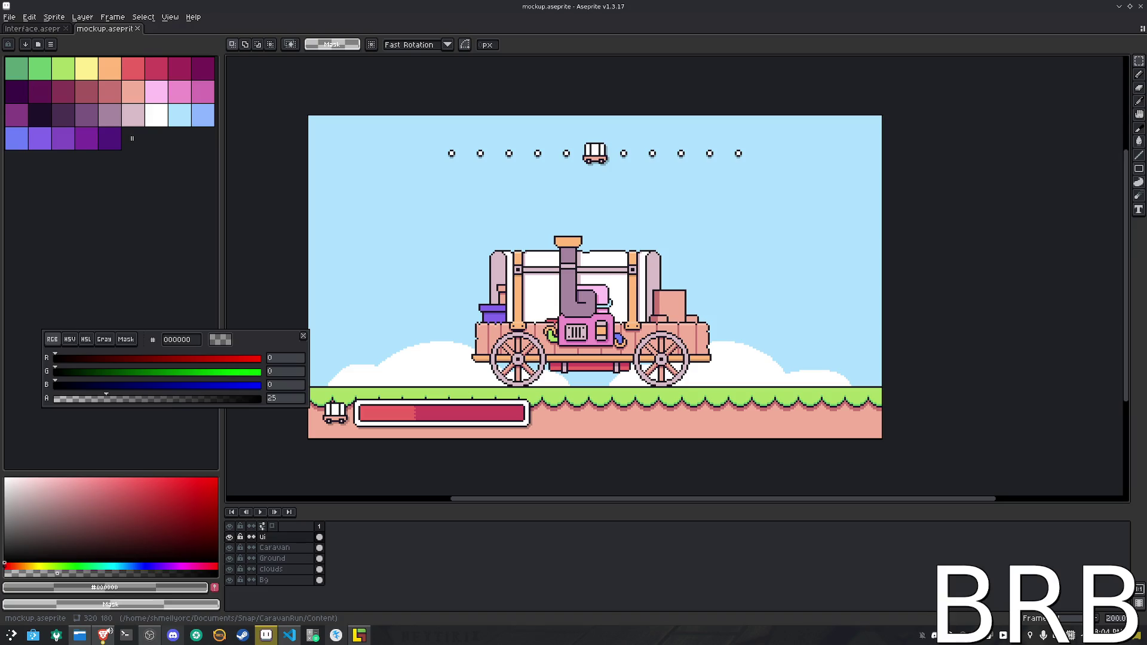
key(ctrl+s)
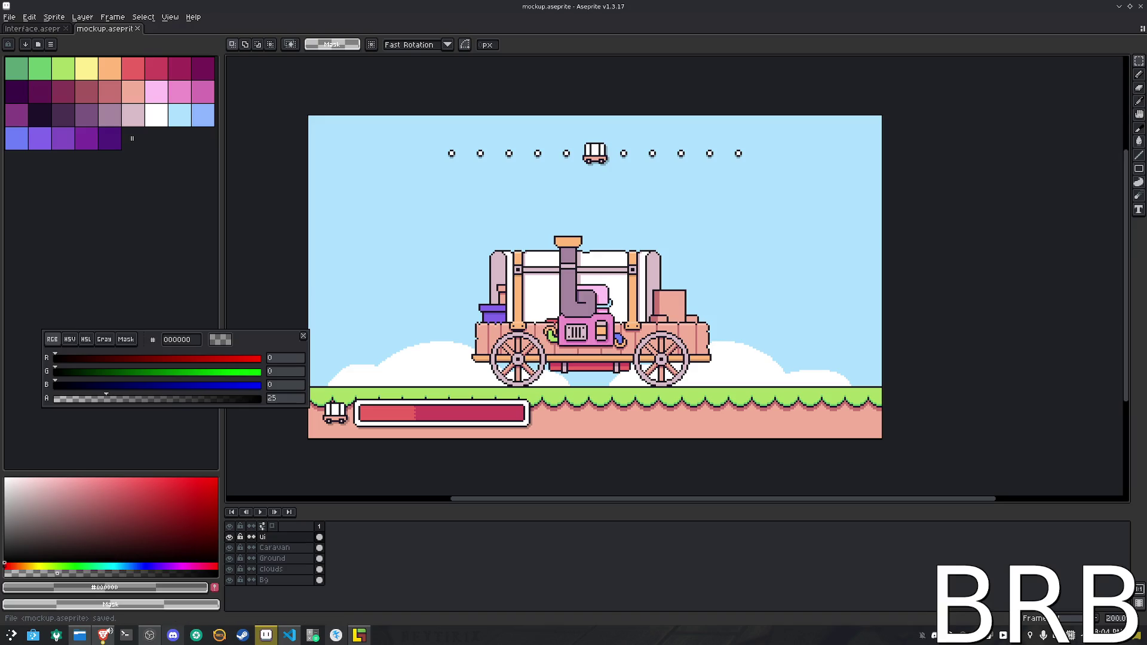
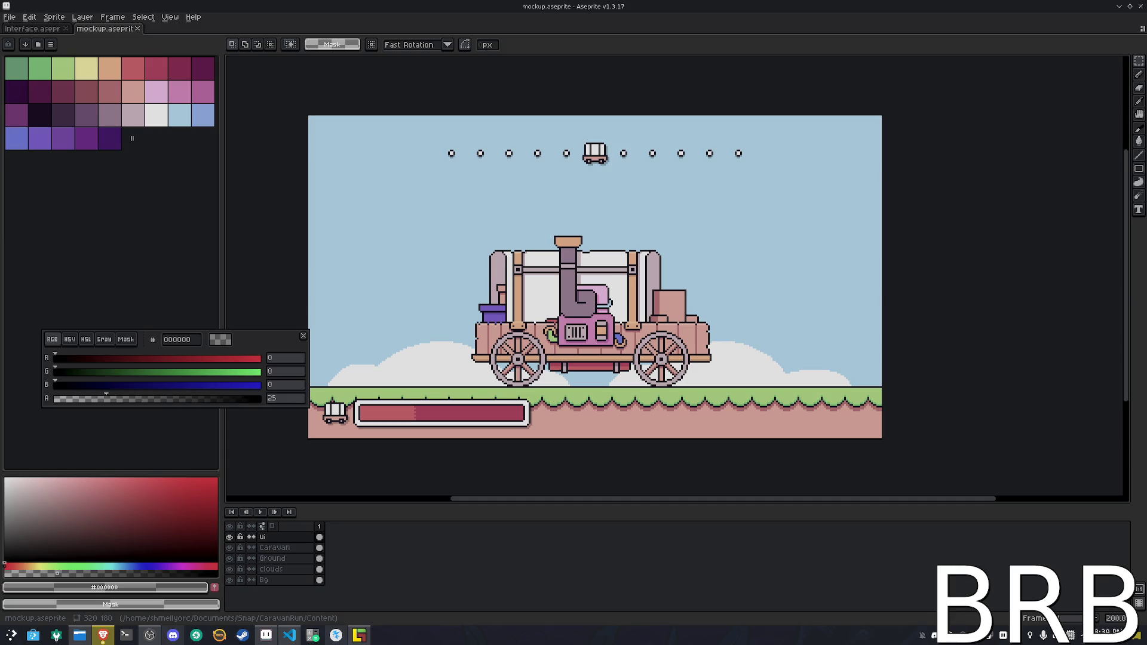
Switch from Aseprite to the VS Code editor to run the CaravanRun game
click(296, 640)
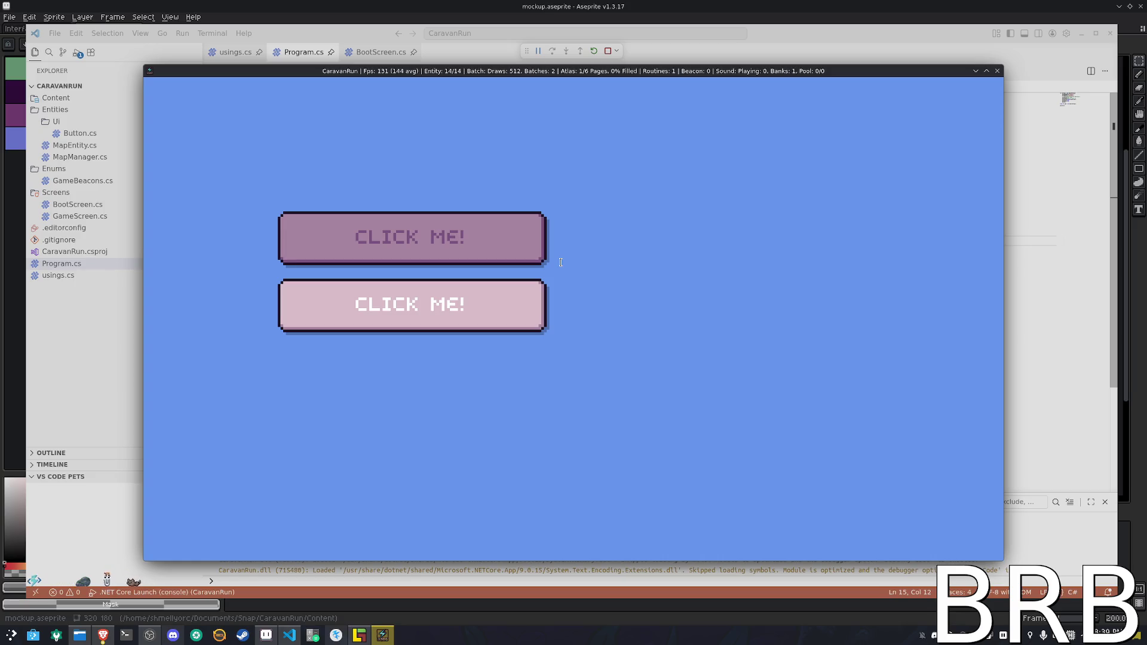
Test the lower CLICK ME! button in CaravanRun, then return to the caravan mockup
click(440, 290)
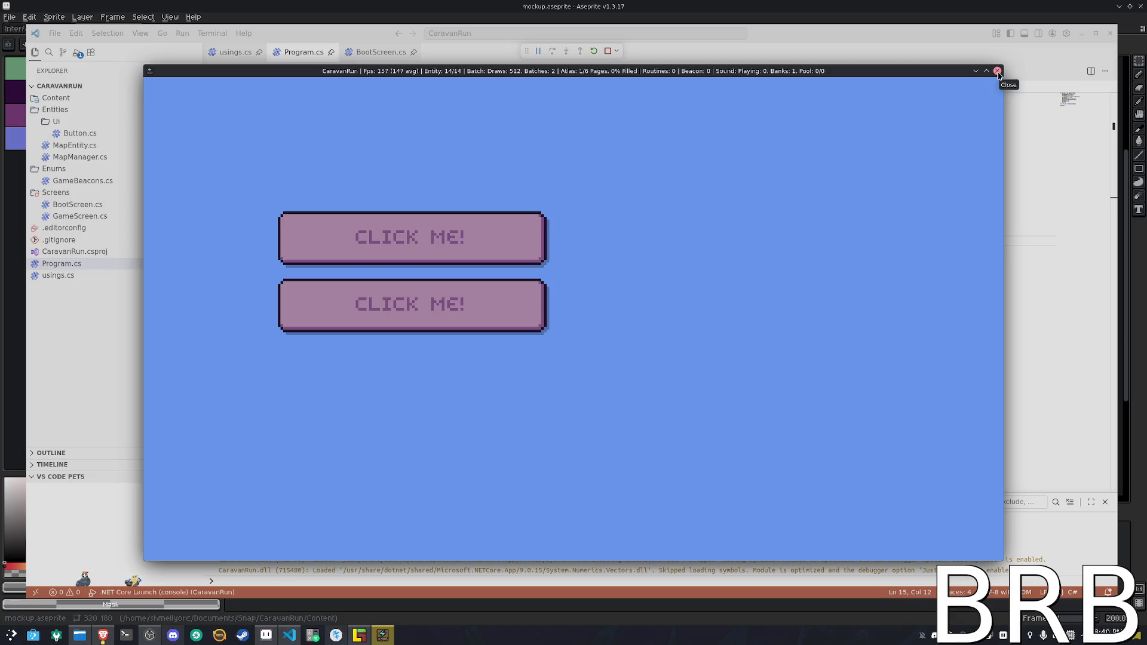
click(266, 636)
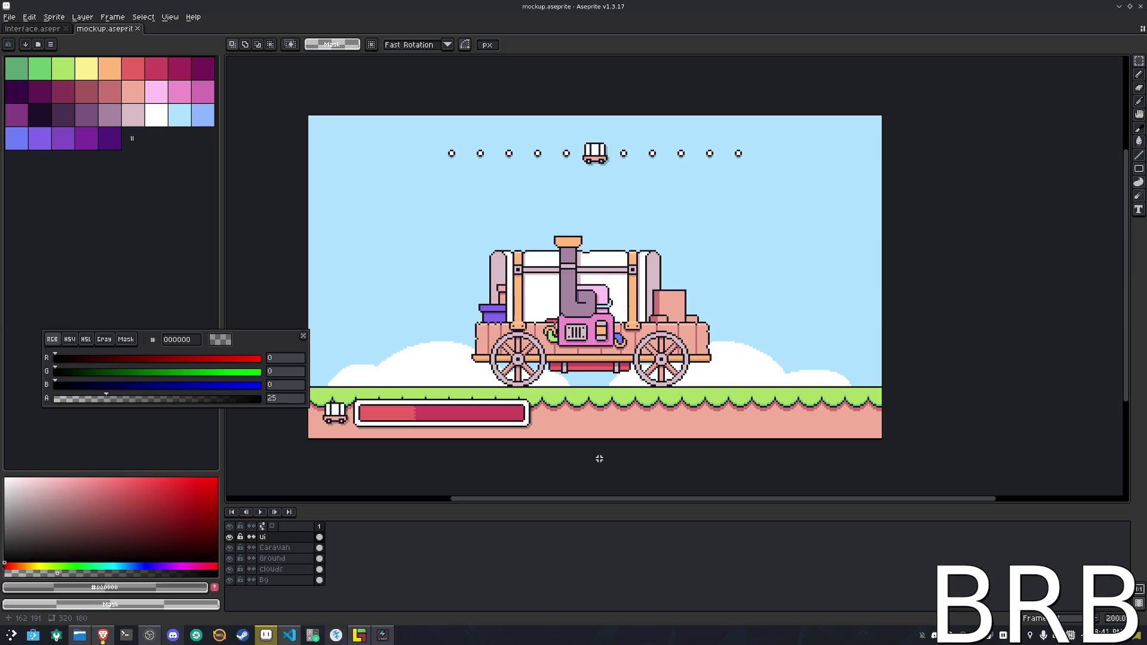
Save mockup.aseprite with Ctrl+S
scroll(635, 394, up, 3)
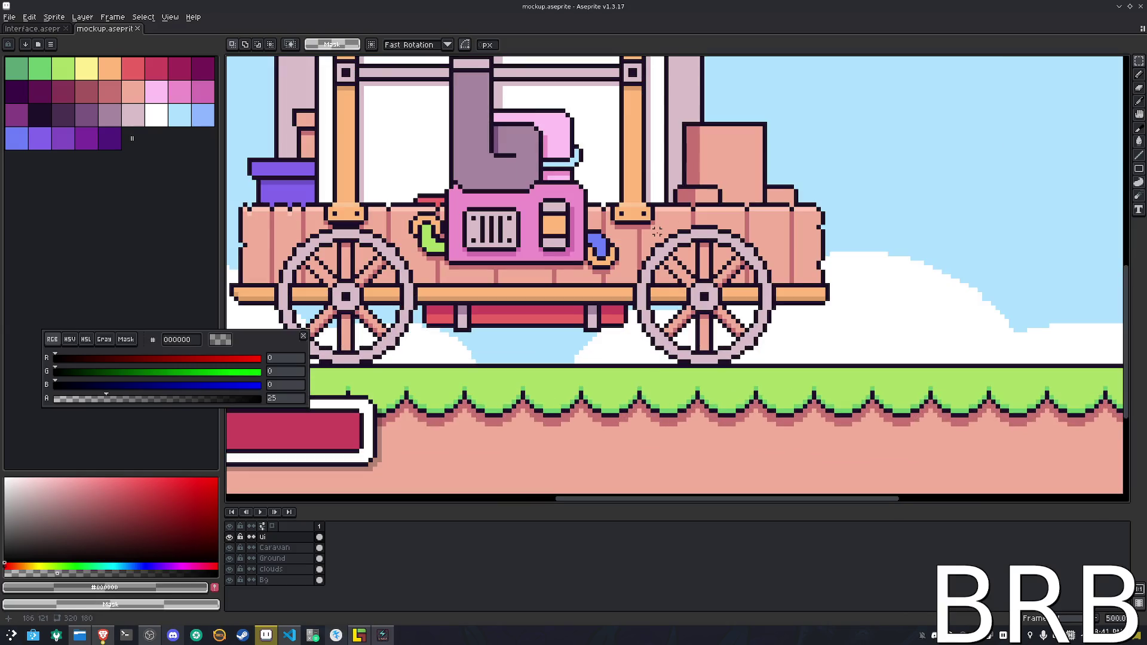
scroll(657, 231, down, 3)
key(ctrl+s)
Make the Caravan layer the working layer
scroll(709, 211, up, 3)
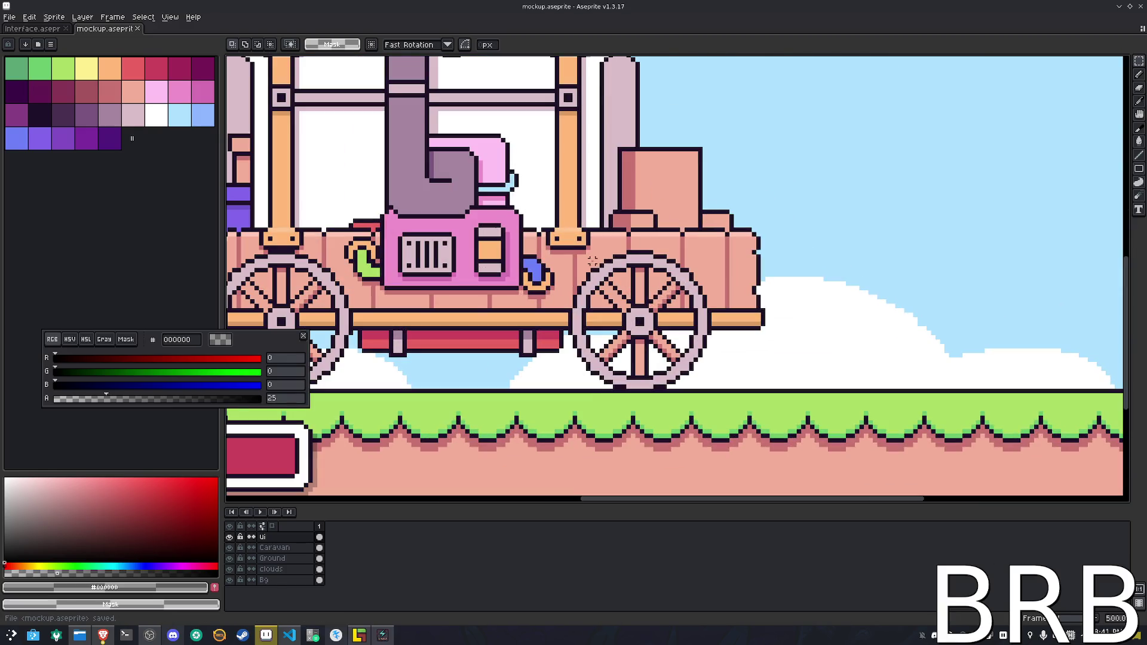
scroll(574, 261, down, 3)
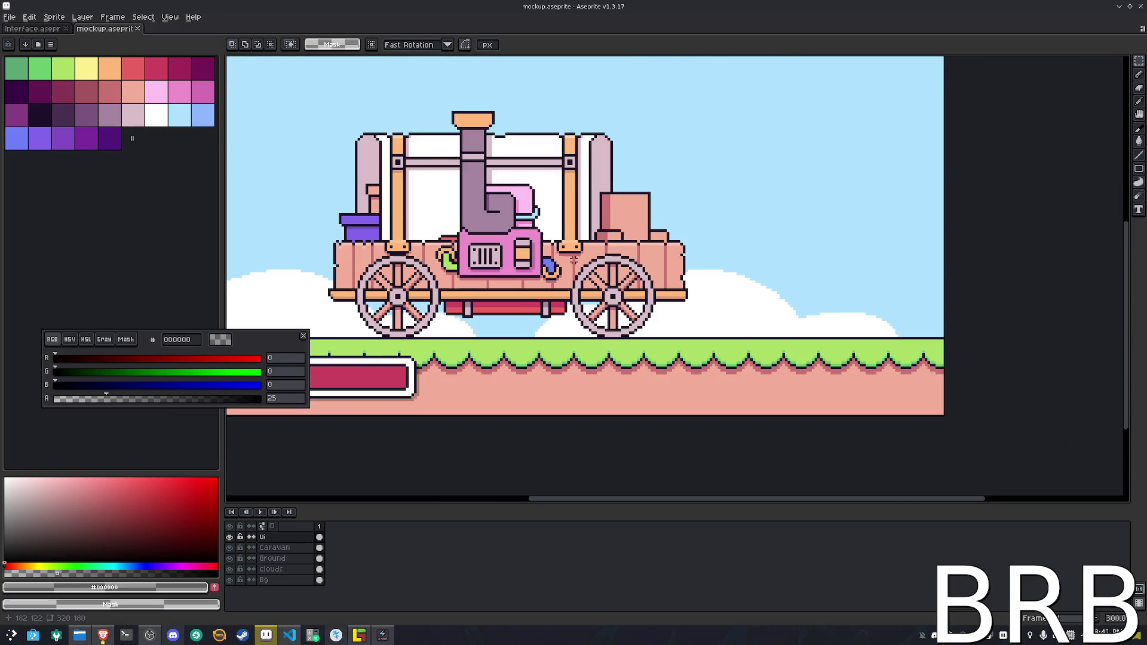
scroll(799, 381, up, 1)
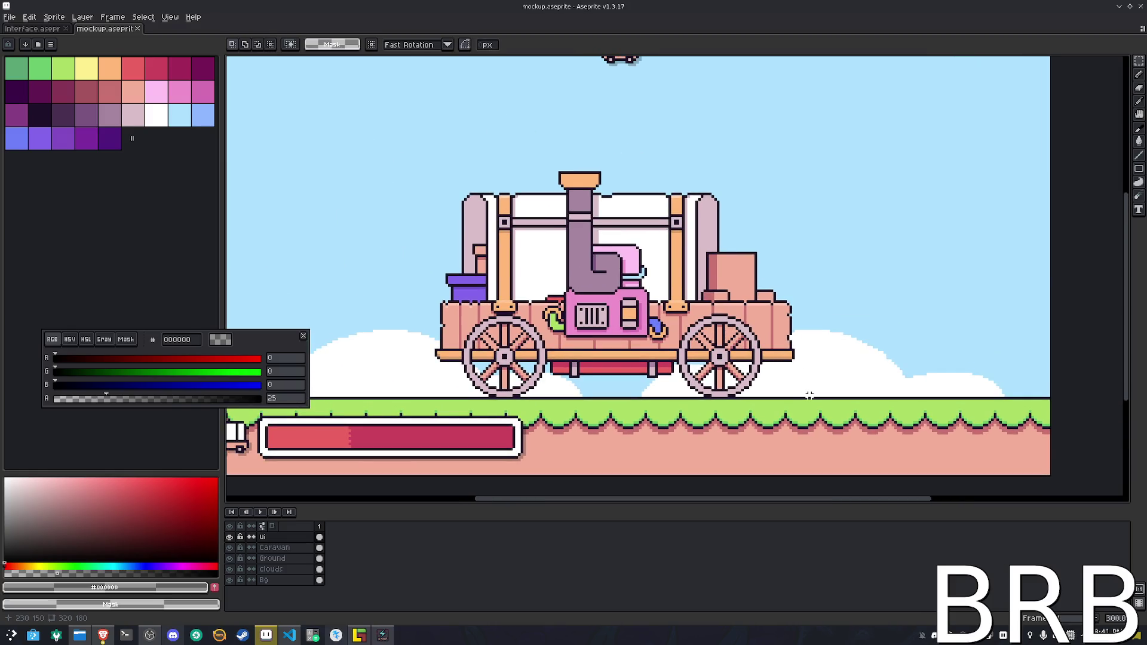
key(alt+Down)
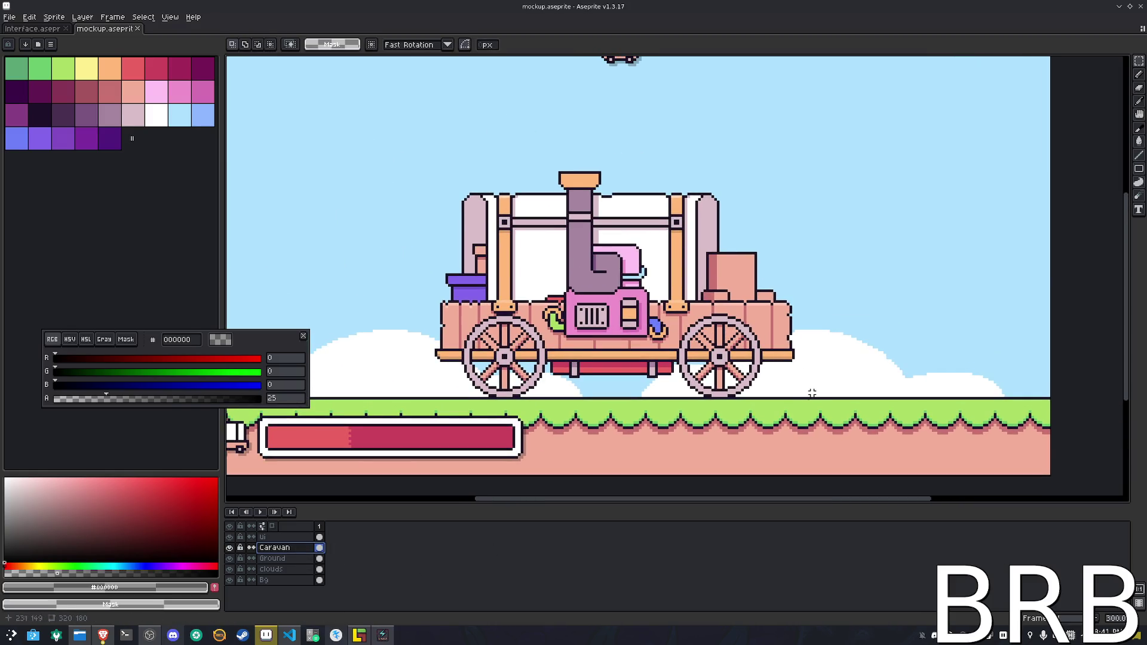
Copy the caravan into a new 167x99 sprite and place the paste
drag(821, 397, 371, 131)
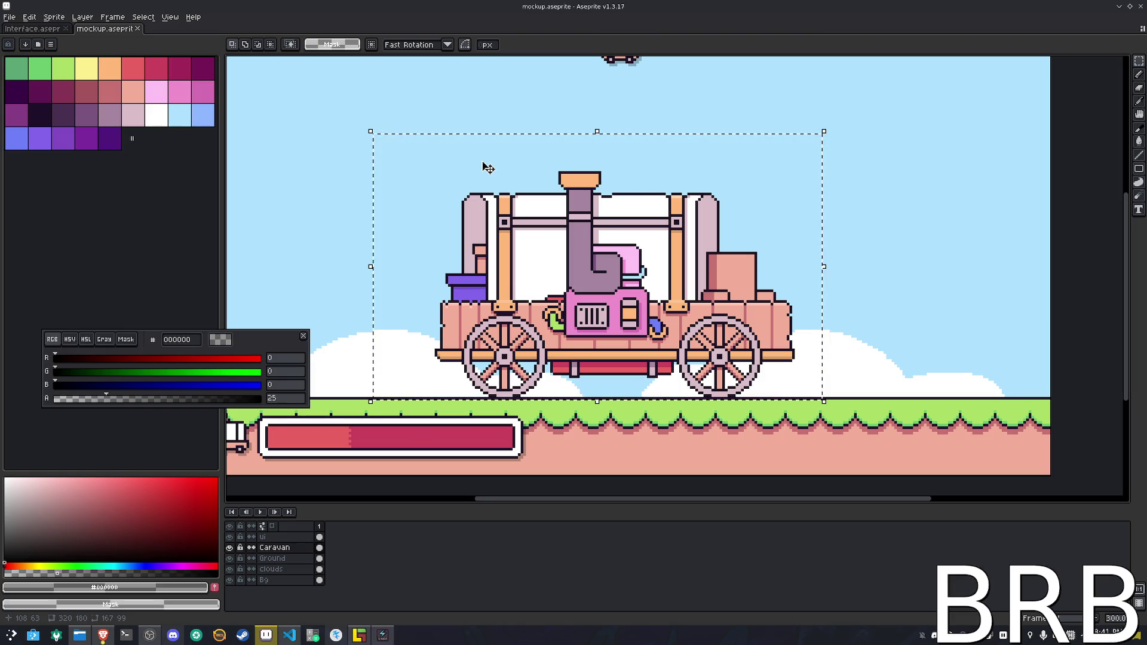
key(ctrl+n)
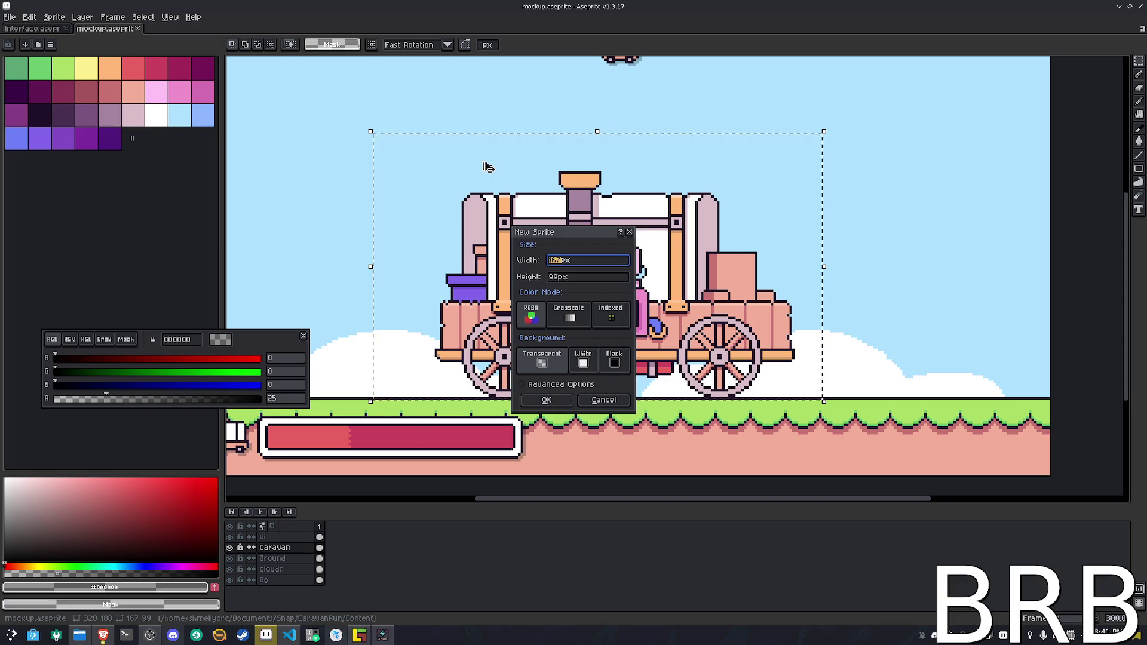
key(Return)
key(ctrl+v)
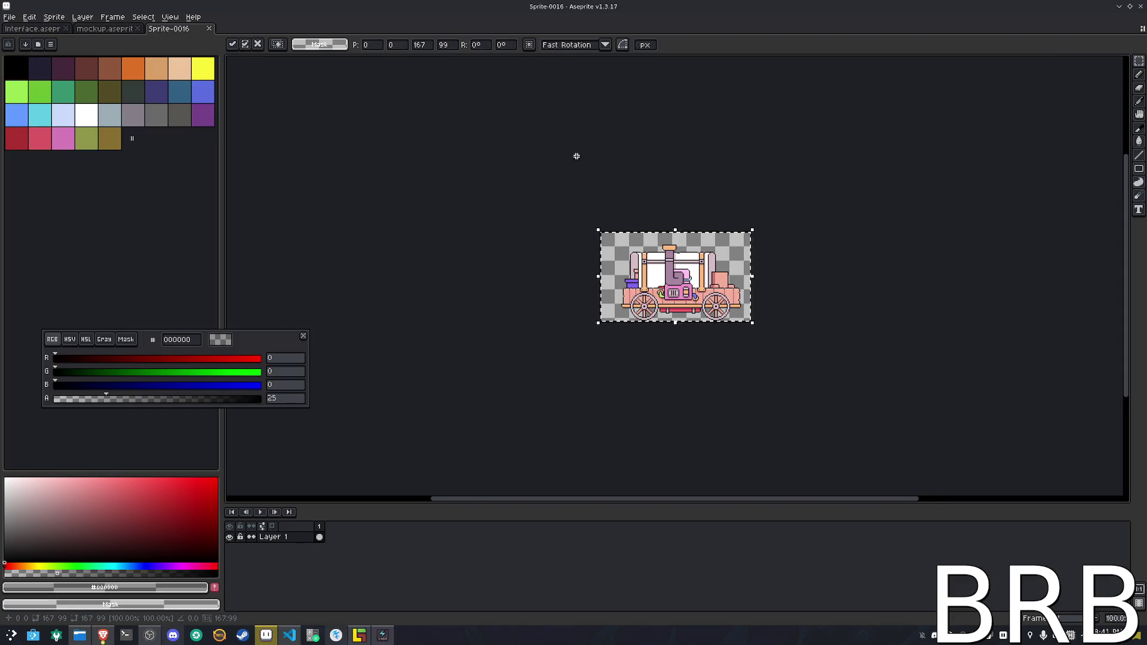
scroll(577, 156, up, 3)
click(300, 158)
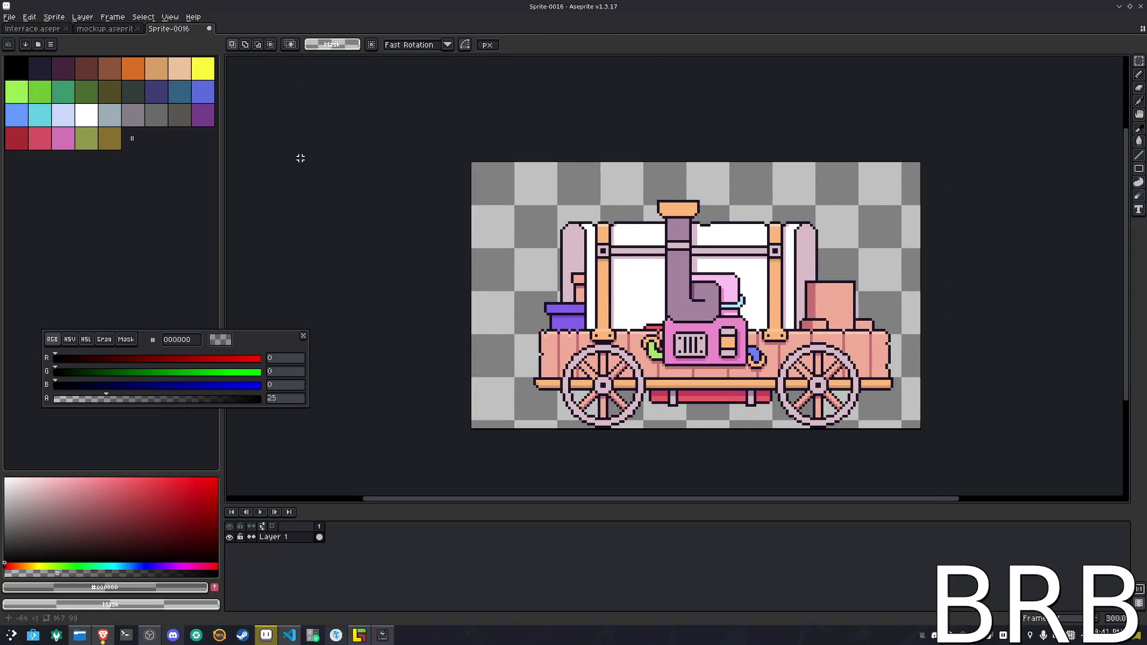
Extend the canvas right and down to 280x203 px, then select the right wheel
click(54, 17)
click(65, 76)
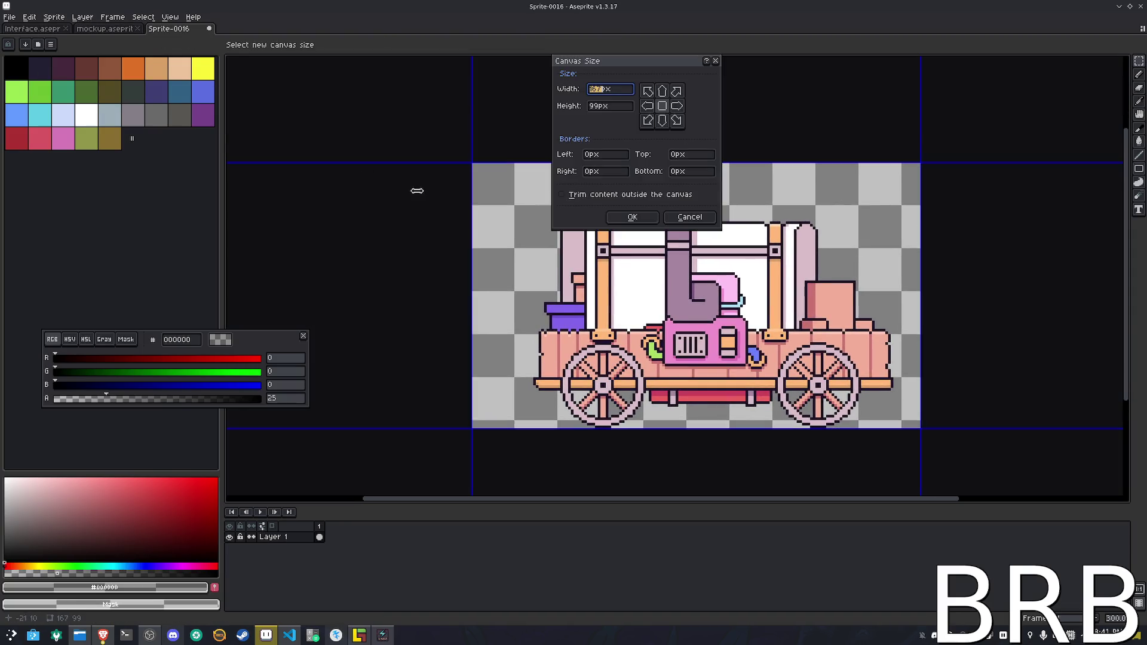
scroll(476, 206, down, 2)
drag(625, 281, 725, 374)
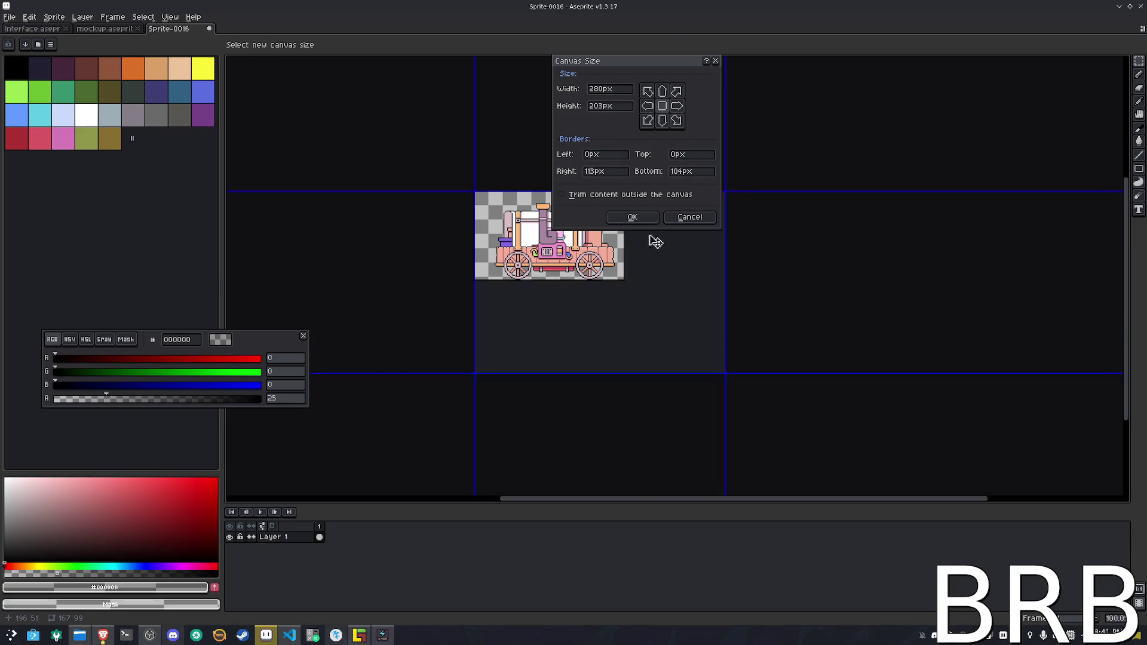
click(633, 217)
scroll(526, 221, up, 2)
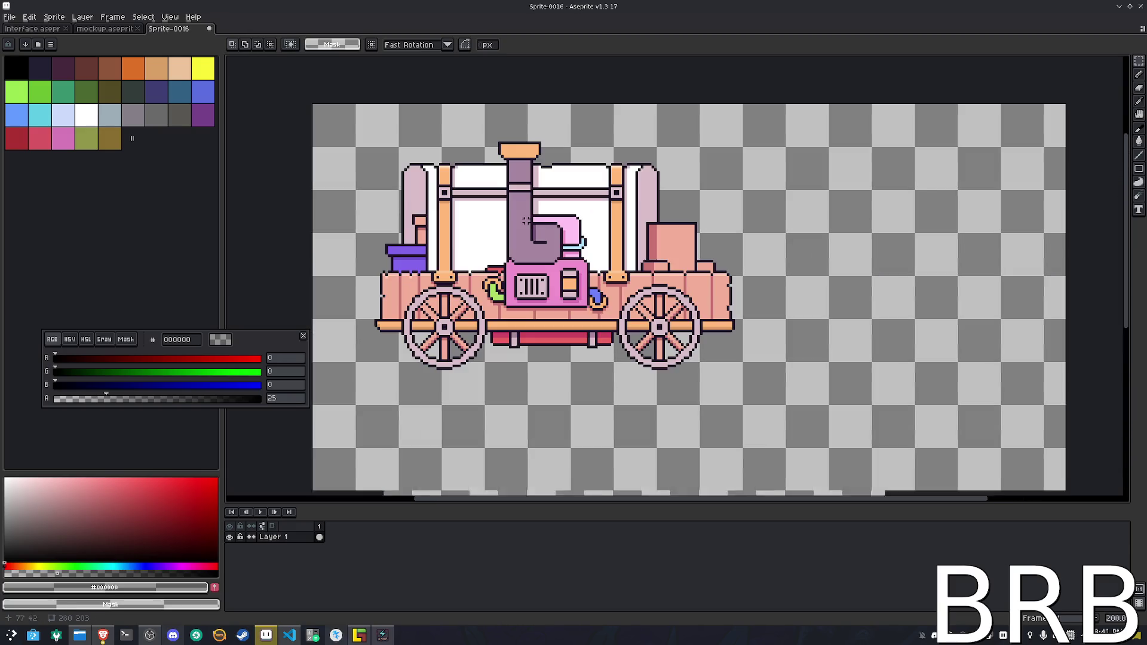
scroll(684, 286, up, 3)
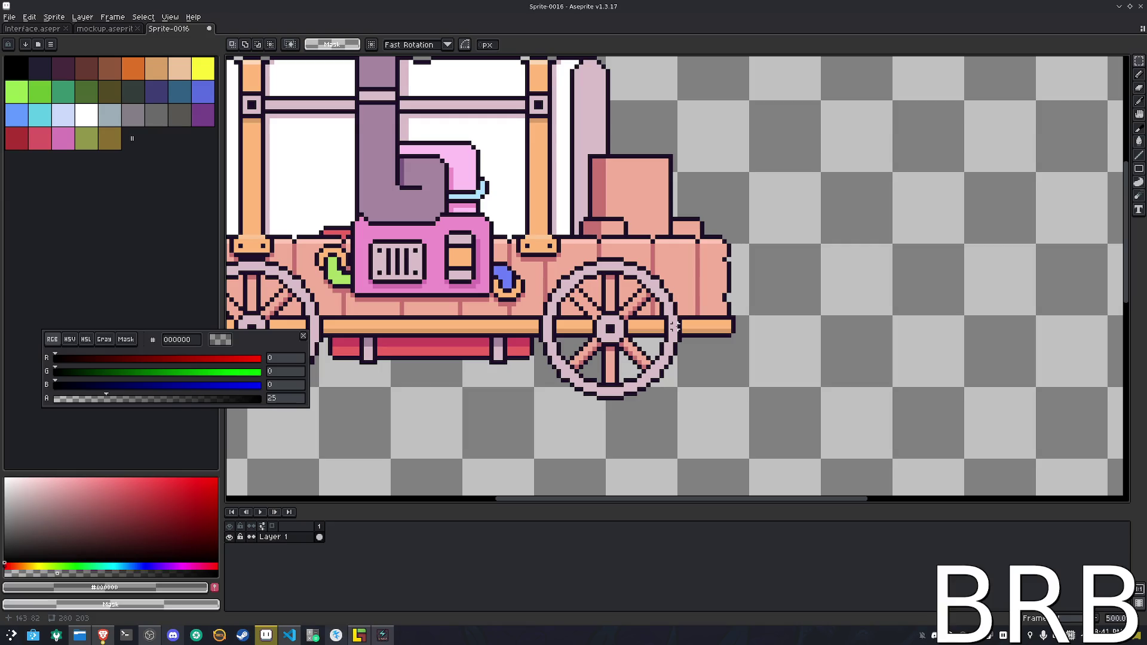
mouse_move(675, 398)
mouse_down()
mouse_move(557, 321)
mouse_move(536, 255)
mouse_up()
Copy the wheel out to the empty area and erase the attached wheel's lower half
drag(602, 327, 982, 309)
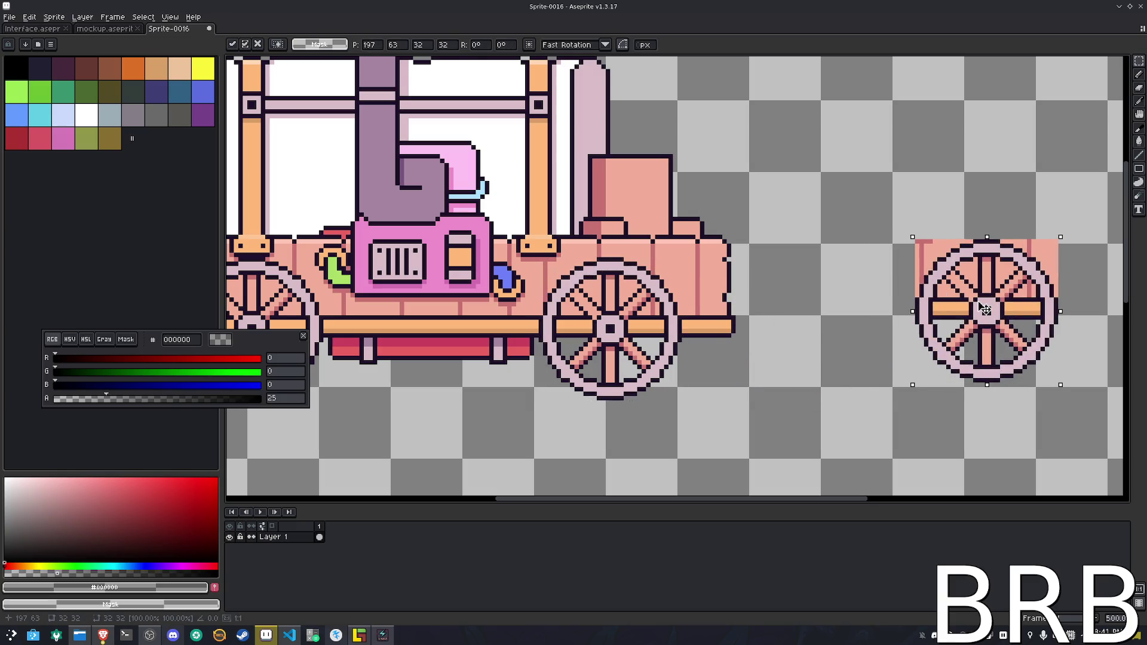
click(730, 366)
scroll(732, 370, up, 1)
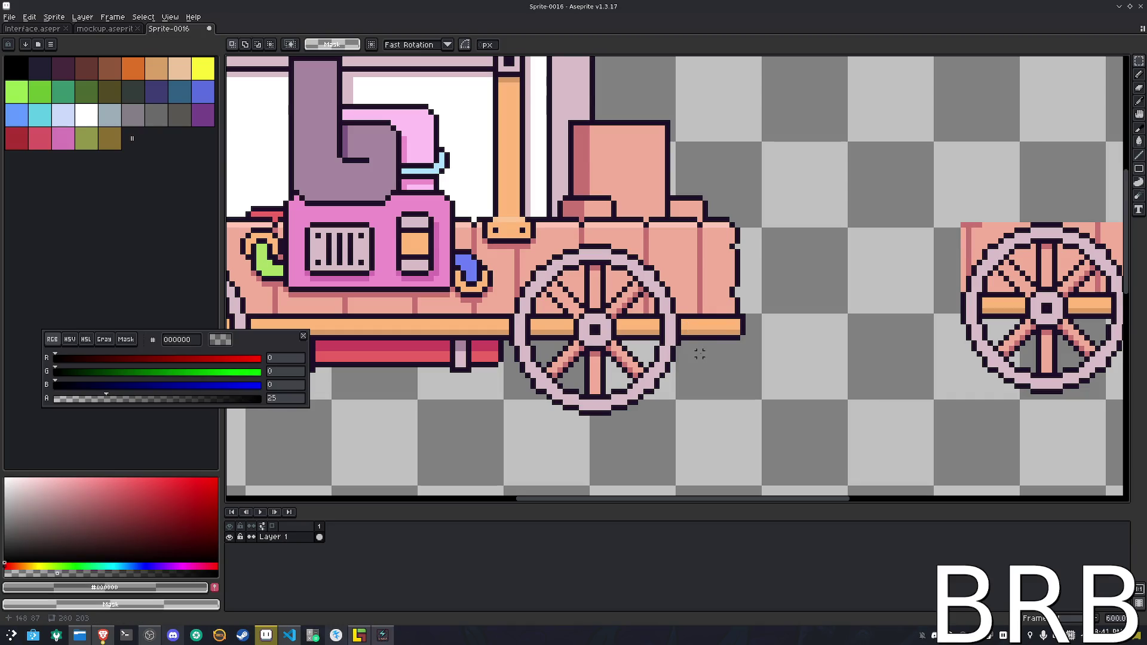
scroll(697, 351, up, 1)
drag(697, 460, 443, 338)
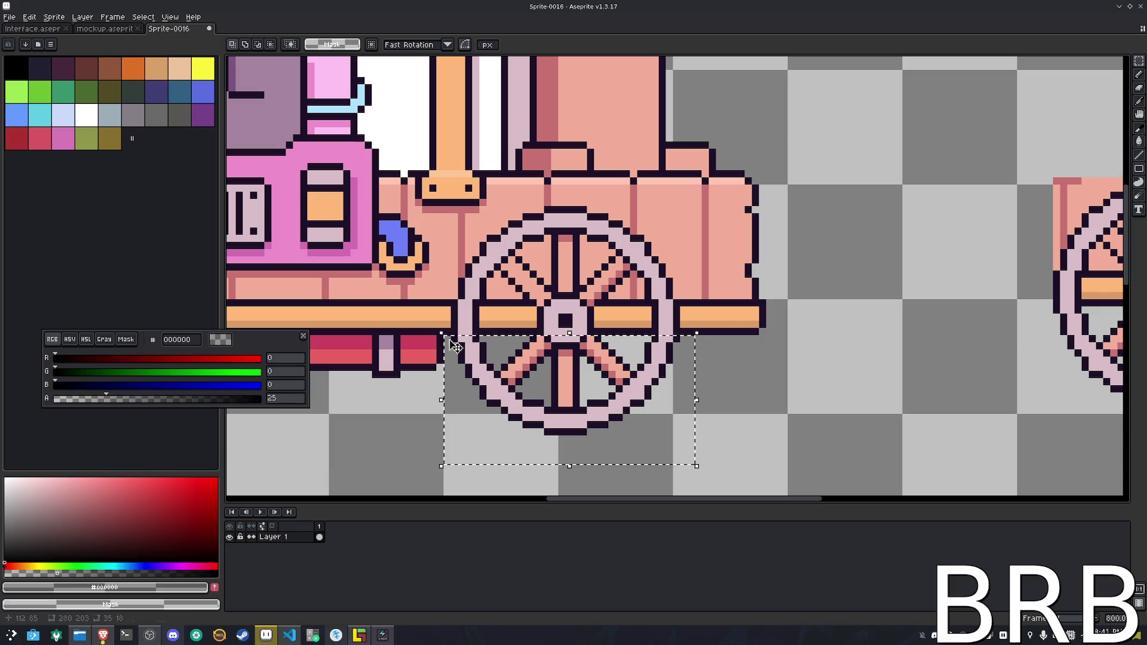
key(Delete)
key(ctrl+d)
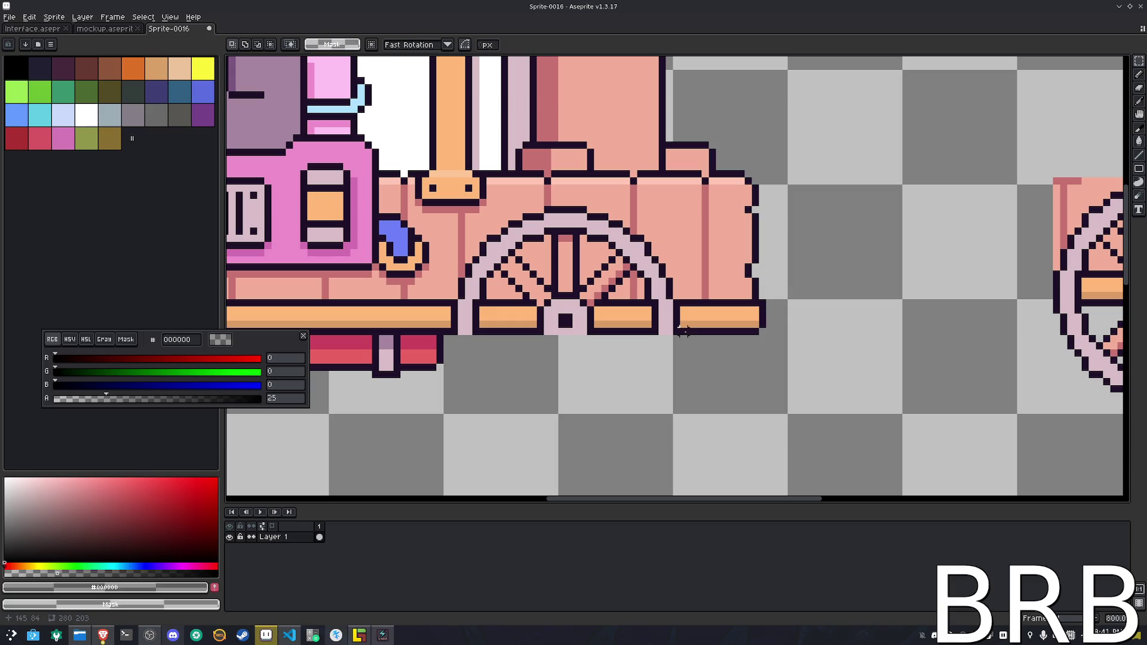
Redraw the cut edge with a dark outline and a darker tan row under the beam
key(b)
alt+click(684, 331)
mouse_move(624, 339)
mouse_down()
mouse_move(448, 335)
mouse_move(686, 328)
mouse_move(461, 326)
mouse_move(674, 315)
mouse_move(663, 312)
mouse_move(432, 312)
mouse_move(583, 316)
mouse_up()
key(ctrl+z)
alt+click(449, 322)
key(ctrl+z)
alt+click(451, 317)
alt+click(460, 325)
drag(460, 325, 540, 325)
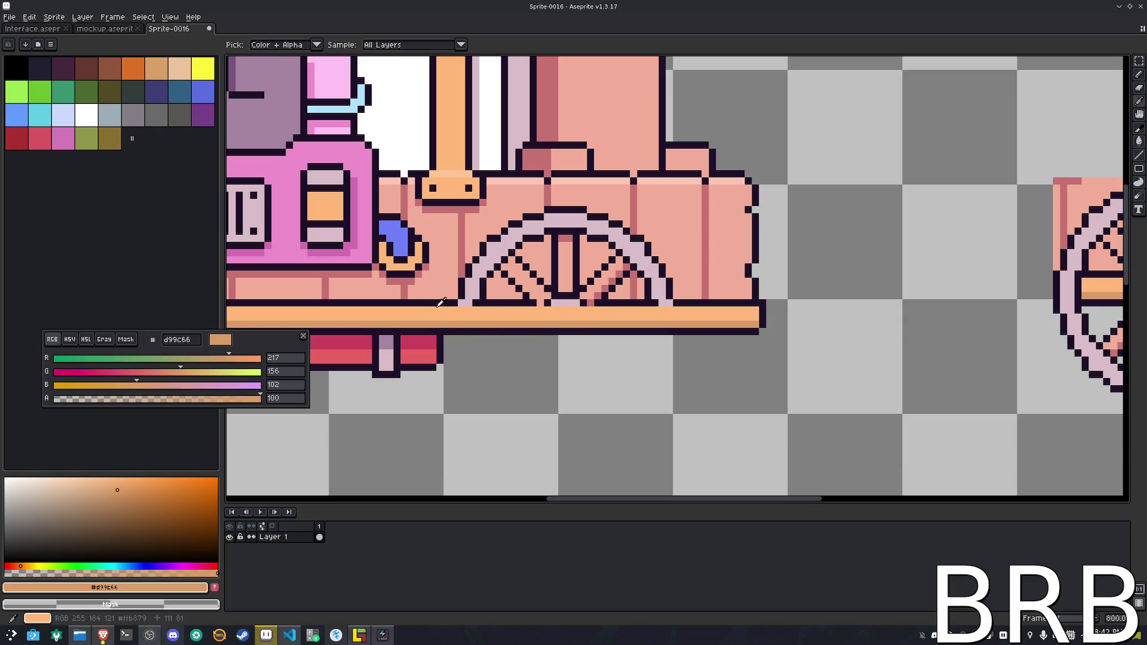
alt+click(441, 303)
mouse_move(441, 303)
mouse_down()
mouse_move(670, 305)
mouse_move(464, 254)
mouse_move(452, 211)
mouse_up()
Erase the remaining wheel pixels below the beam
key(m)
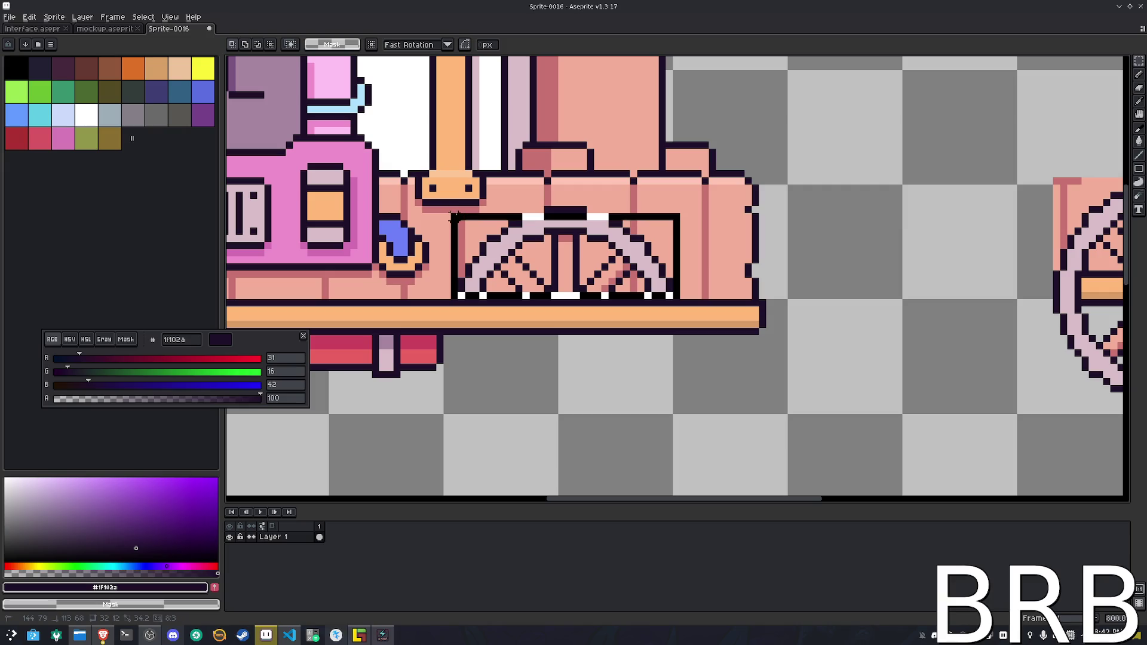
key(Delete)
click(564, 220)
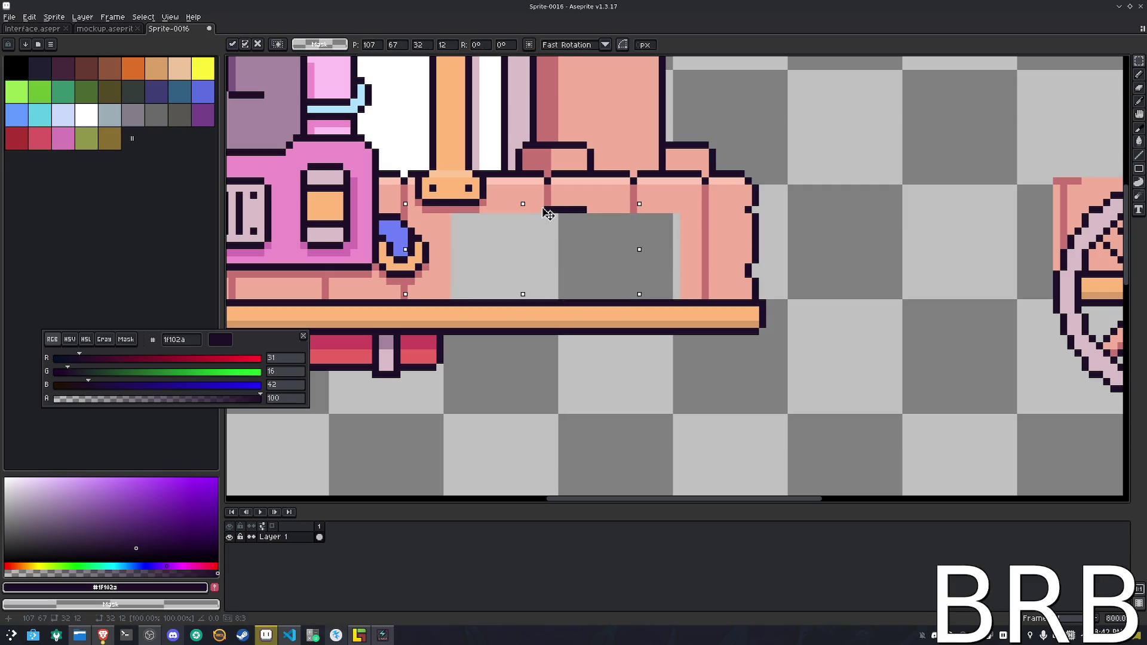
key(Return)
mouse_move(596, 244)
mouse_down()
mouse_move(559, 206)
mouse_move(535, 204)
mouse_up()
key(ctrl+d)
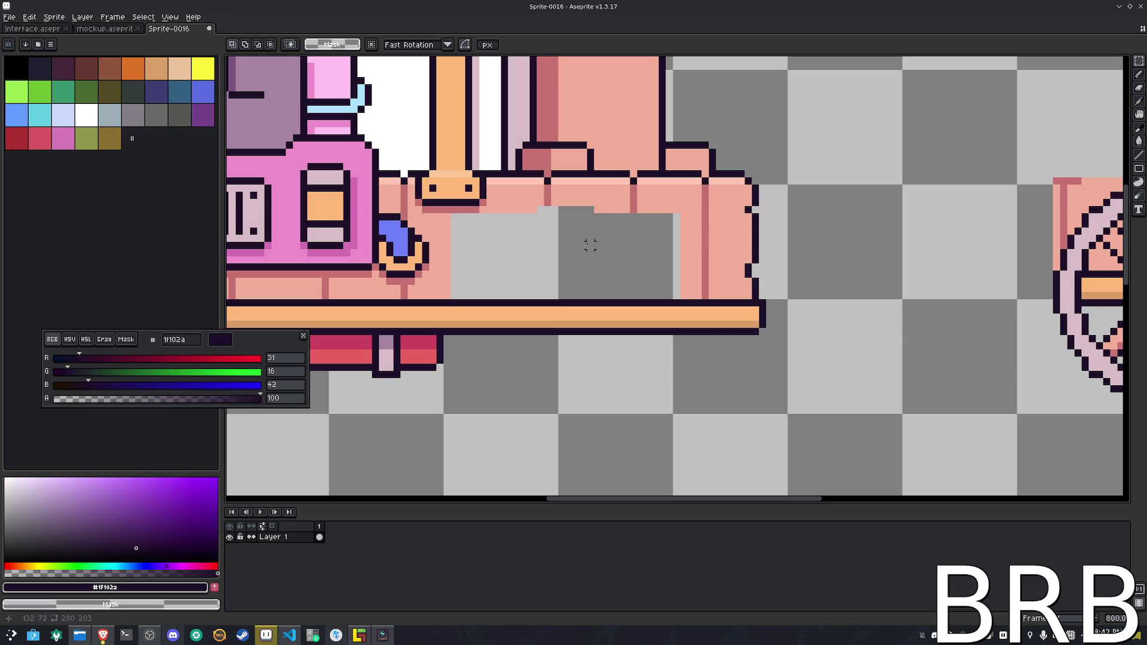
Paint the gap's top row and the grey notch in pink f2ae99
key(b)
alt+click(460, 209)
drag(454, 217, 694, 218)
drag(592, 210, 541, 209)
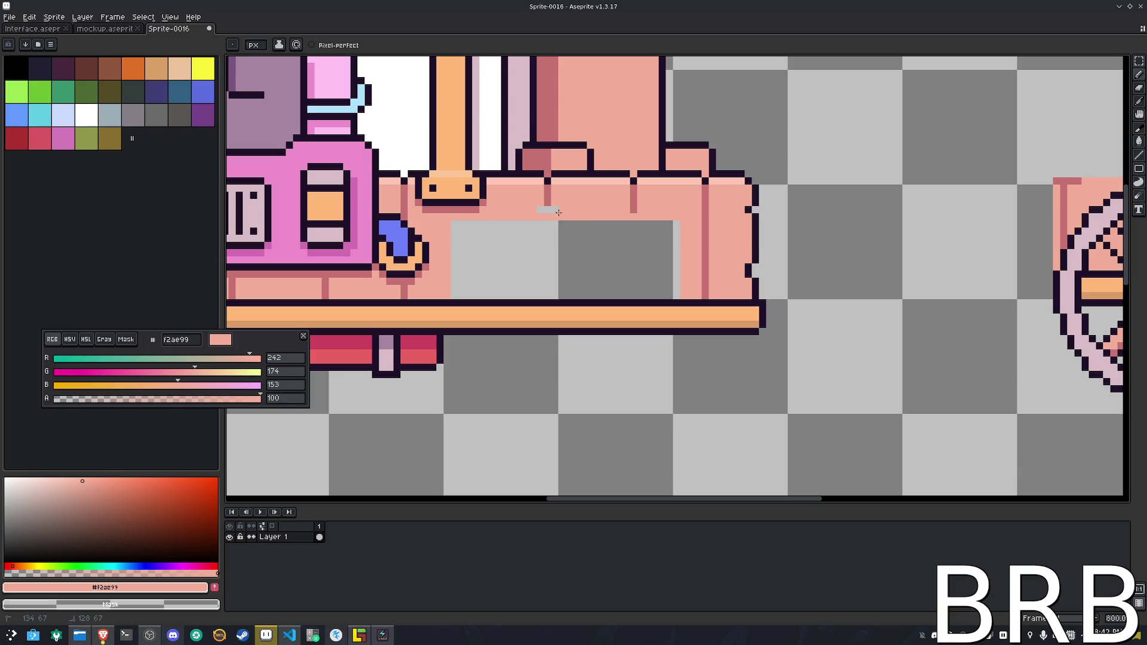
alt+click(547, 197)
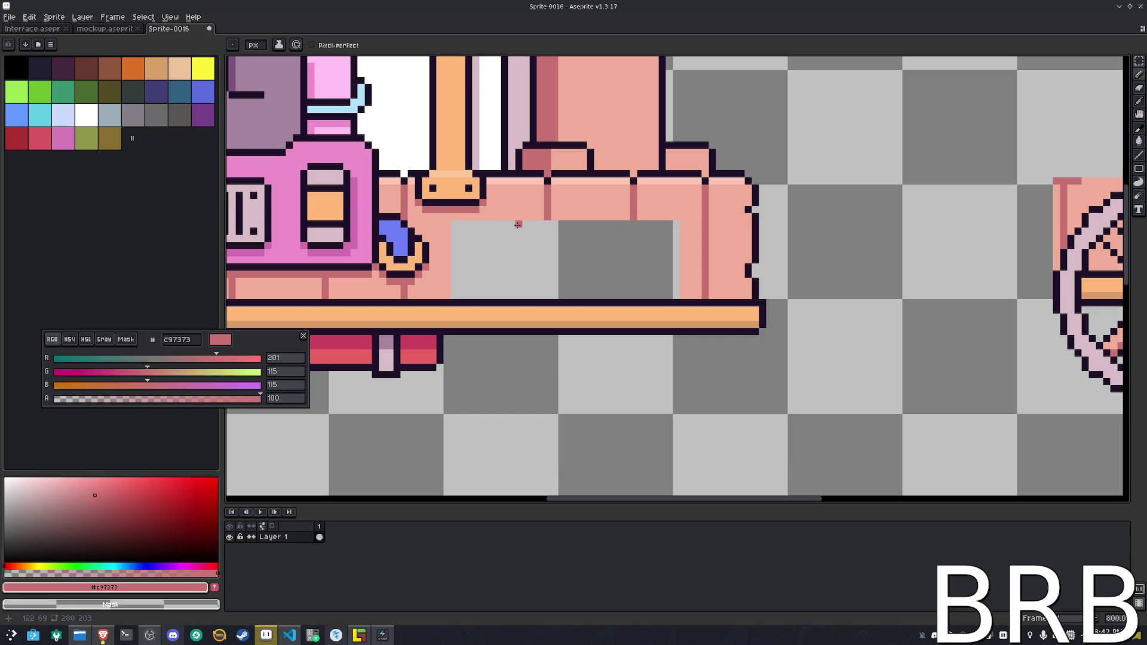
Move the pink row down over the grey gap and draw a dark-pink vertical plank line
key(m)
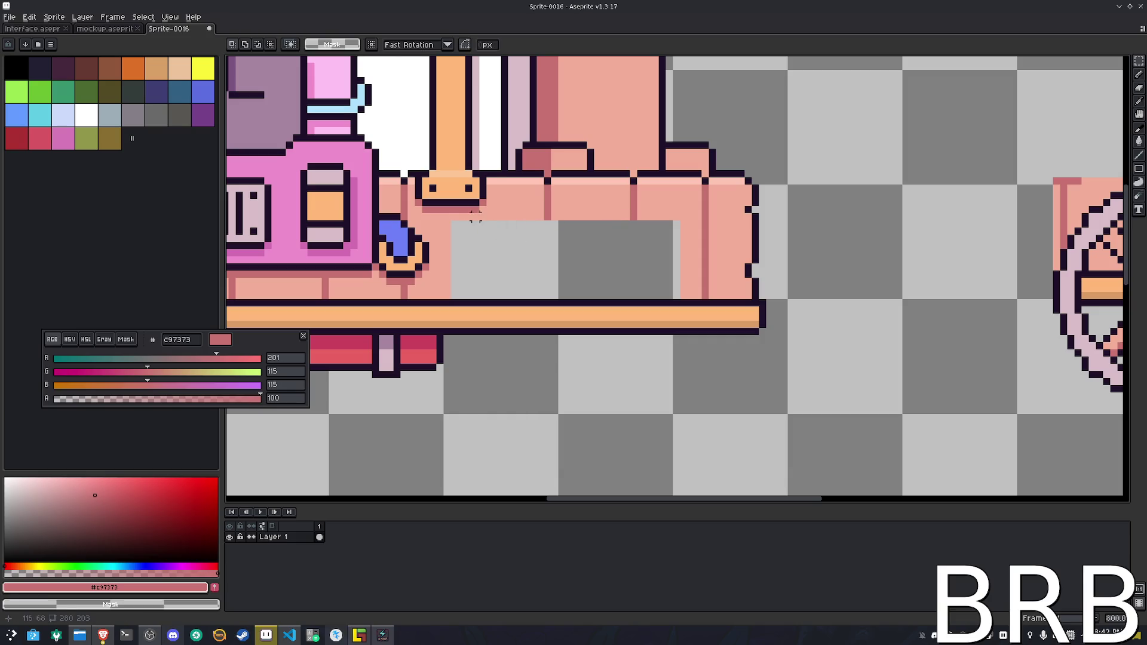
drag(444, 215, 690, 224)
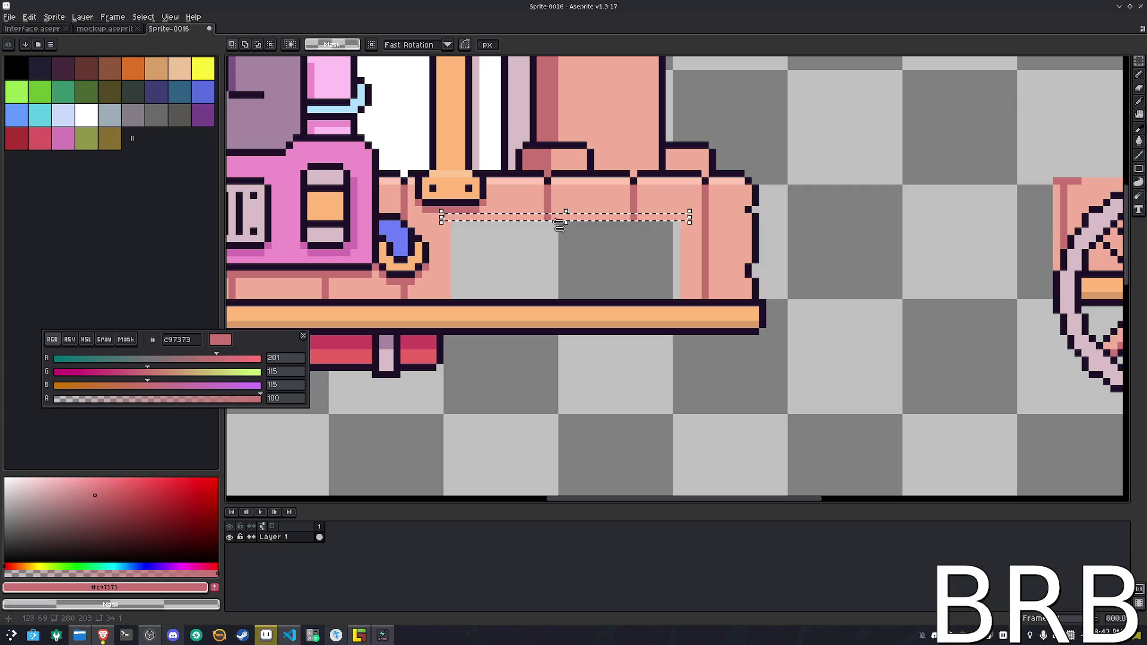
key(Down)
drag(572, 240, 568, 303)
click(684, 389)
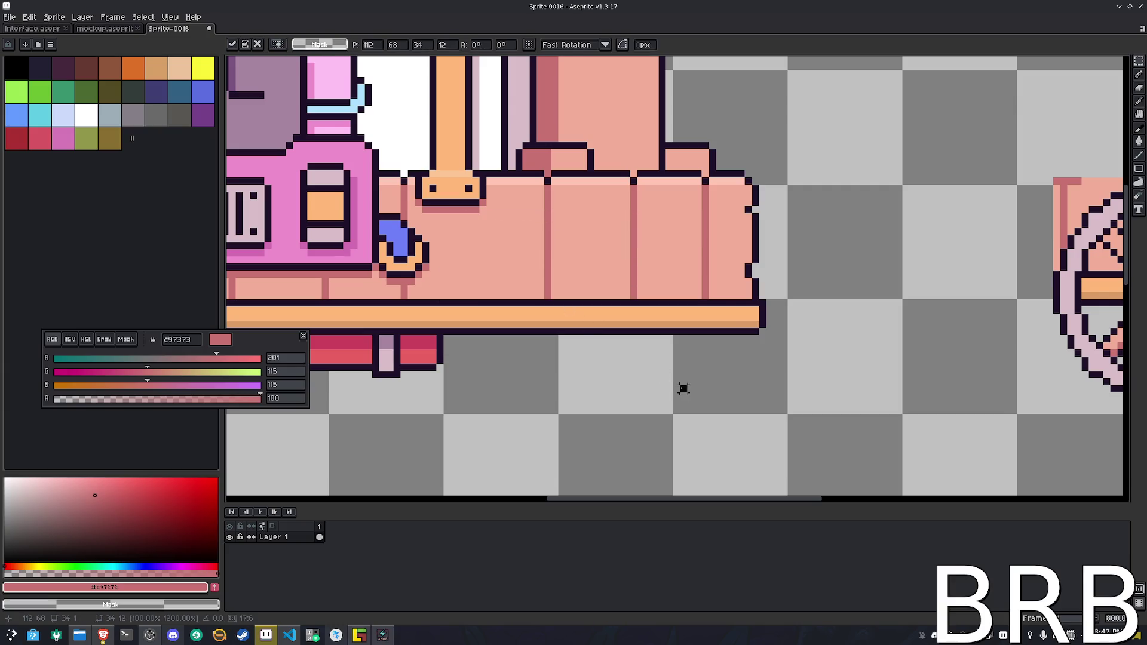
scroll(722, 380, down, 1)
scroll(533, 263, up, 1)
key(b)
drag(509, 242, 509, 368)
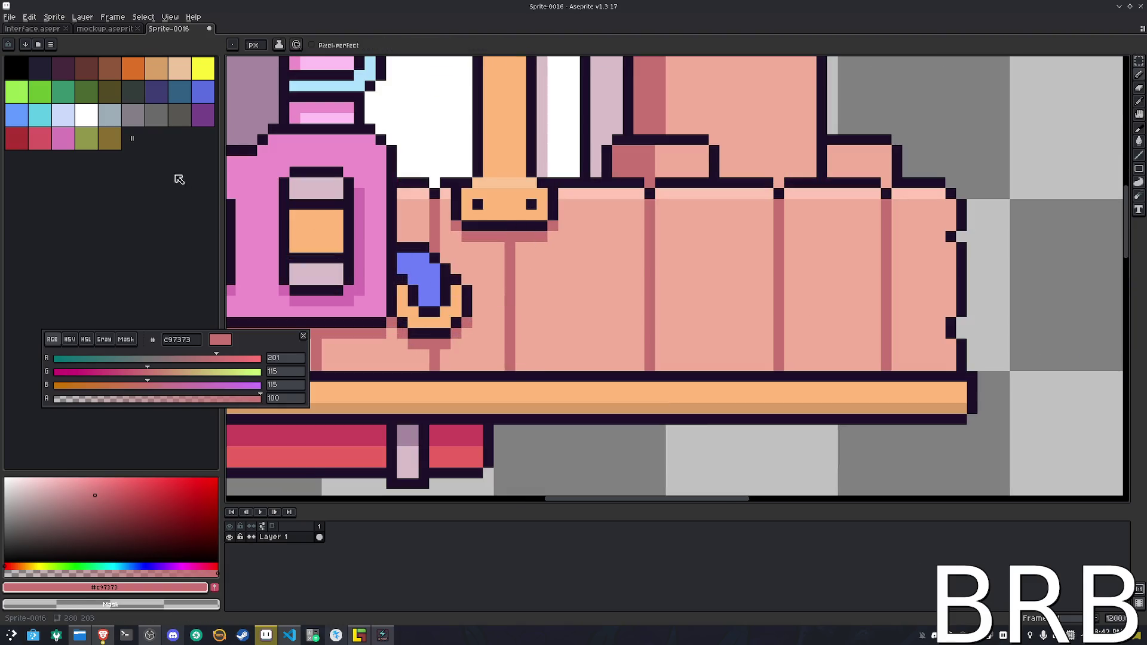
Load the mulfok32 palette and paint an a6555f dark-pink shading pixel on the body
click(38, 45)
click(108, 95)
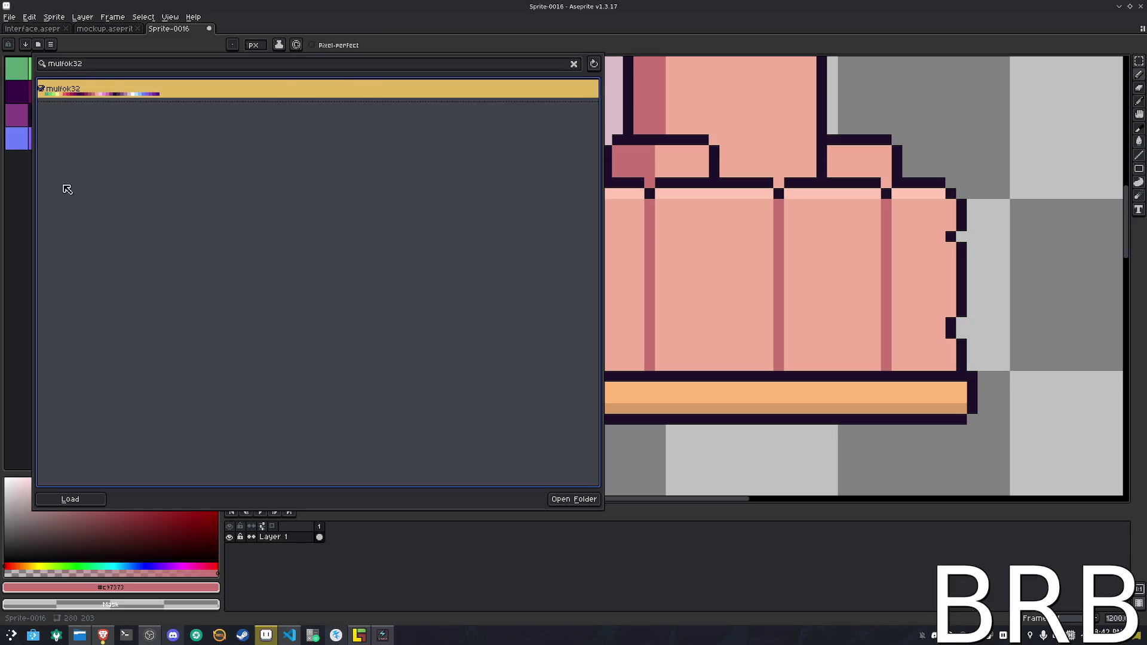
click(26, 197)
drag(92, 103, 110, 116)
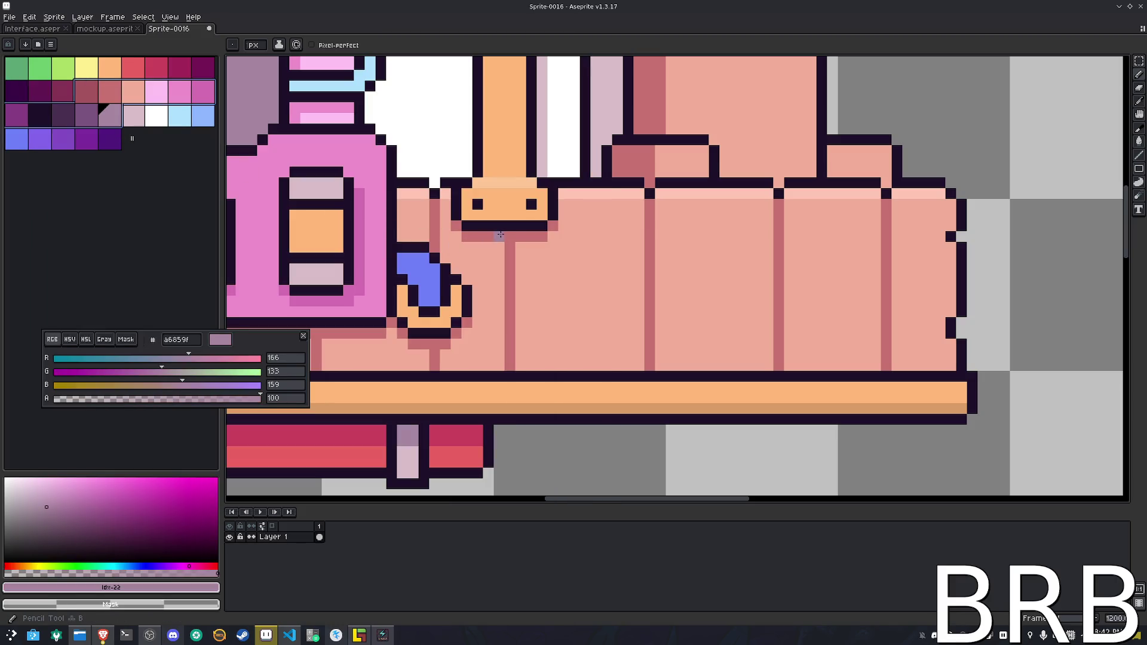
click(86, 92)
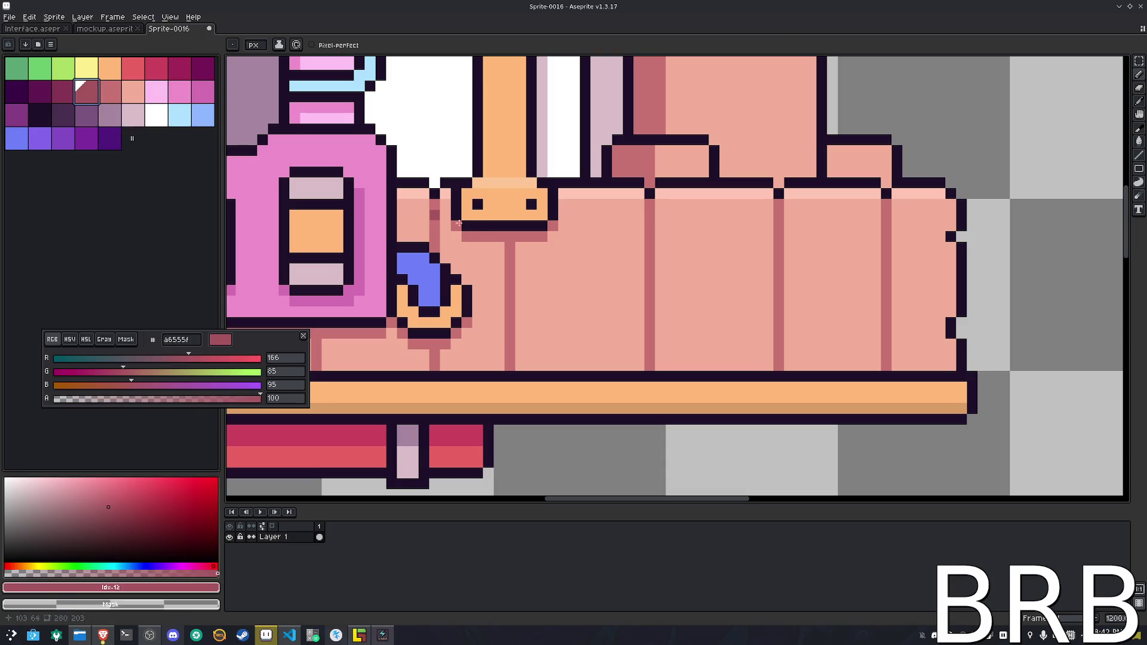
click(500, 236)
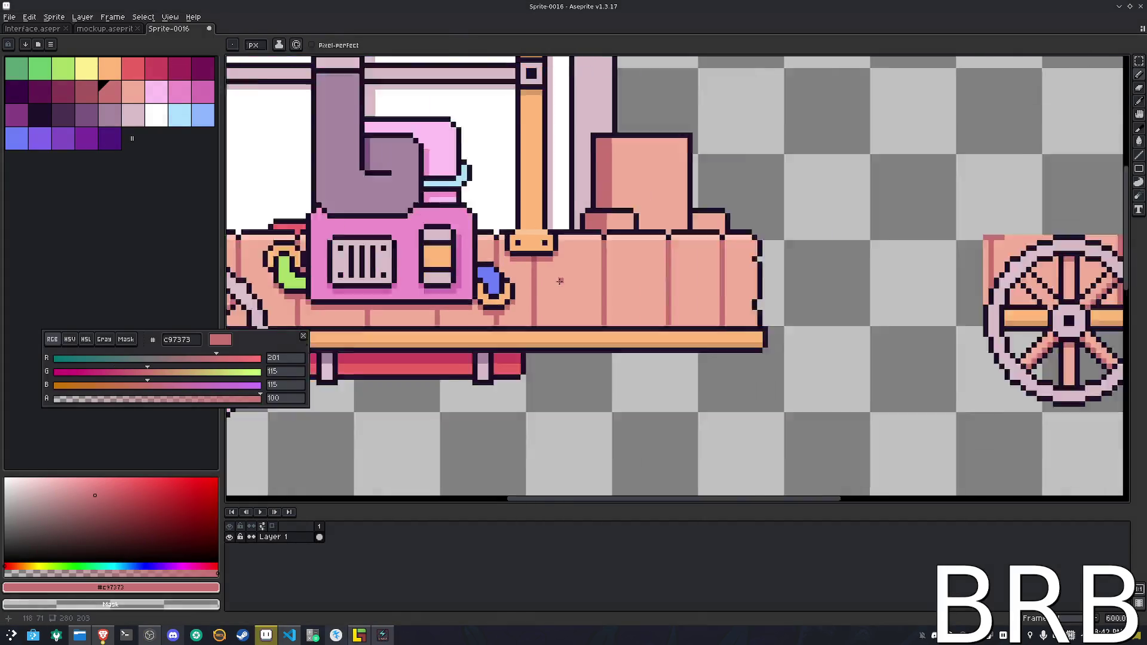
scroll(560, 281, down, 3)
scroll(548, 326, up, 3)
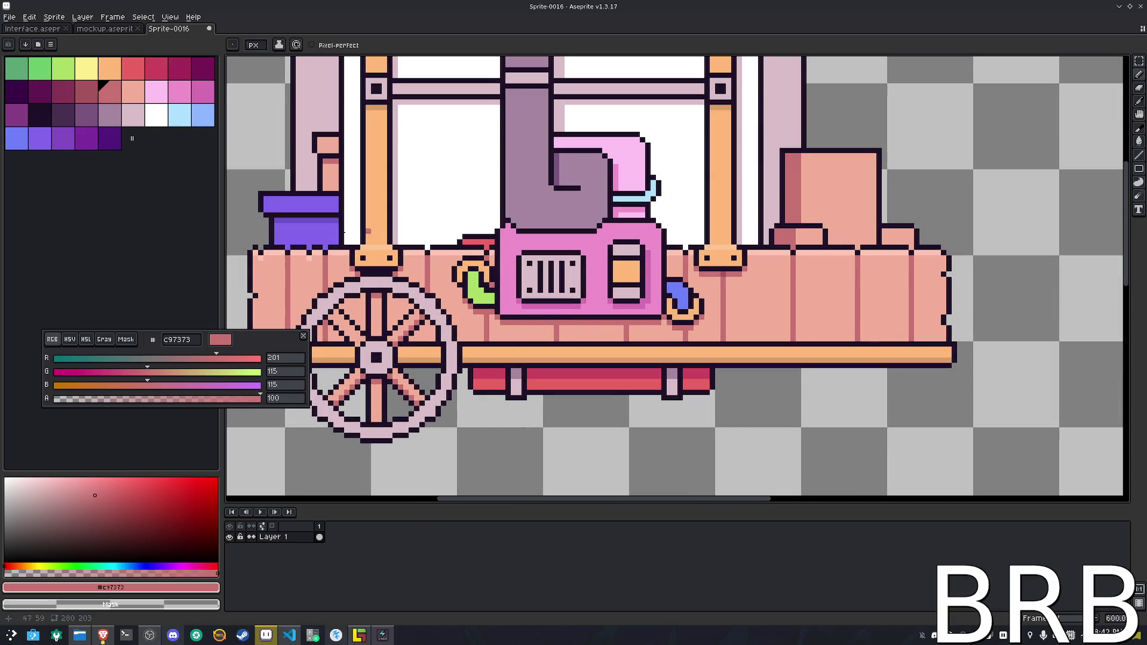
Shade the separate wheel's upper-left spoke with darker pink
drag(783, 299, 531, 312)
scroll(575, 326, down, 2)
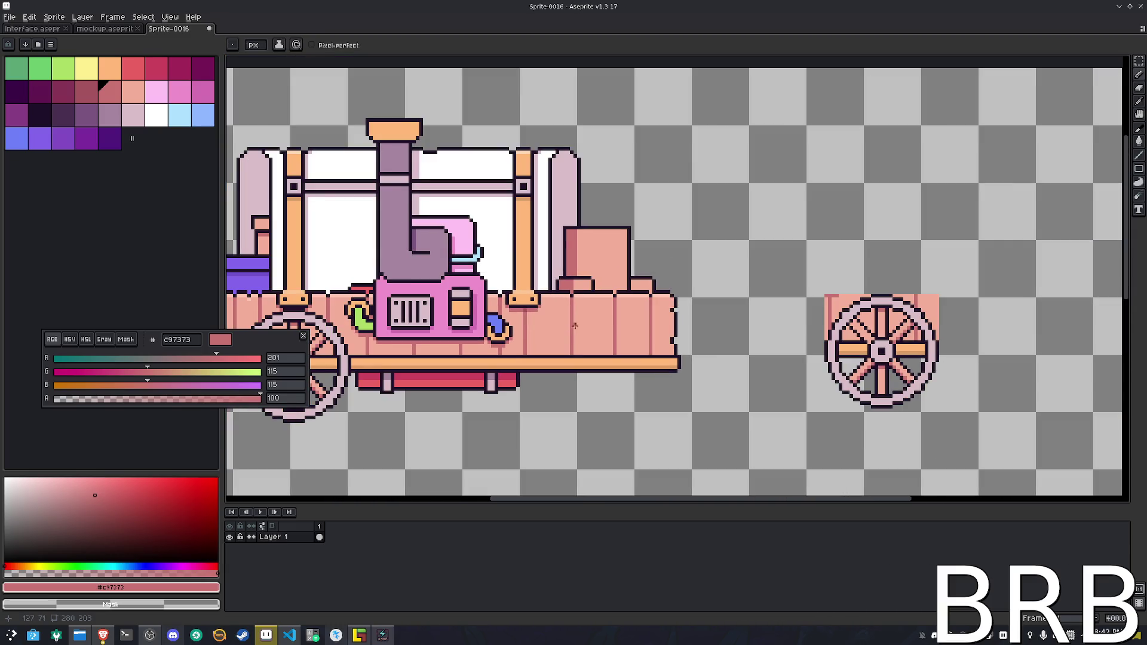
key(m)
scroll(956, 352, up, 6)
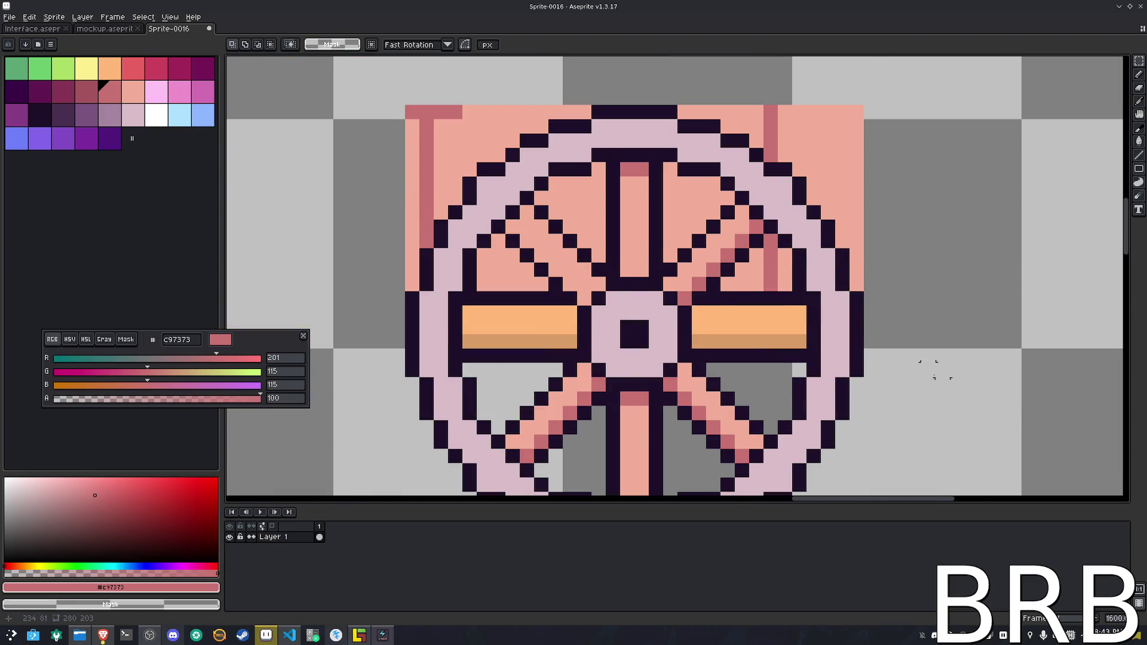
scroll(935, 369, down, 3)
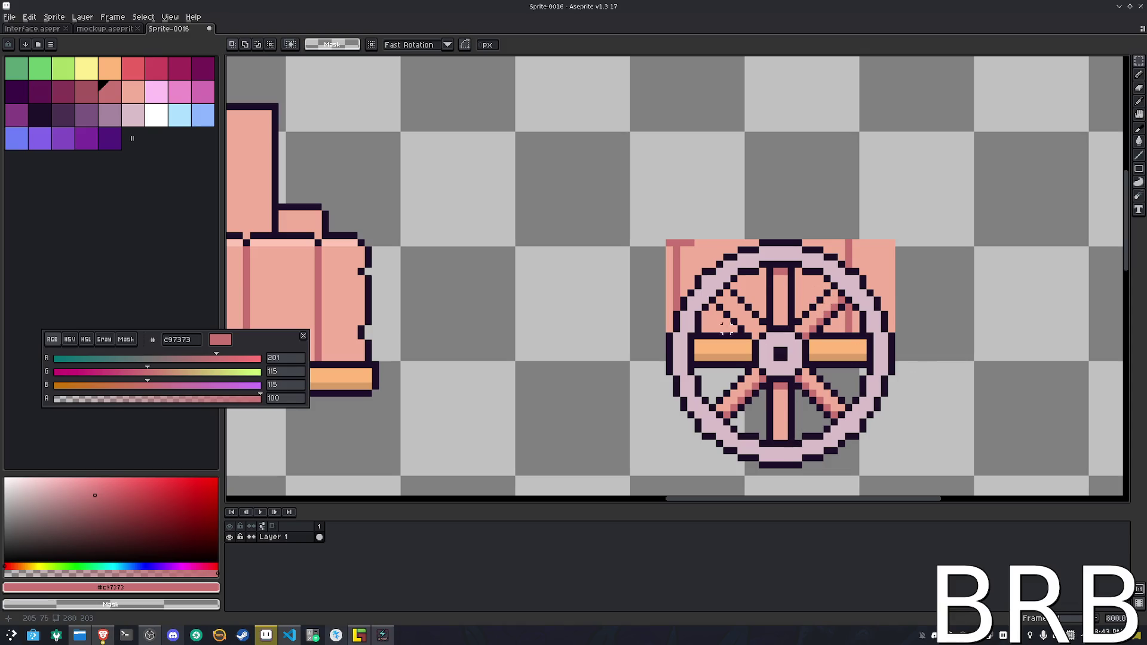
scroll(898, 338, up, 2)
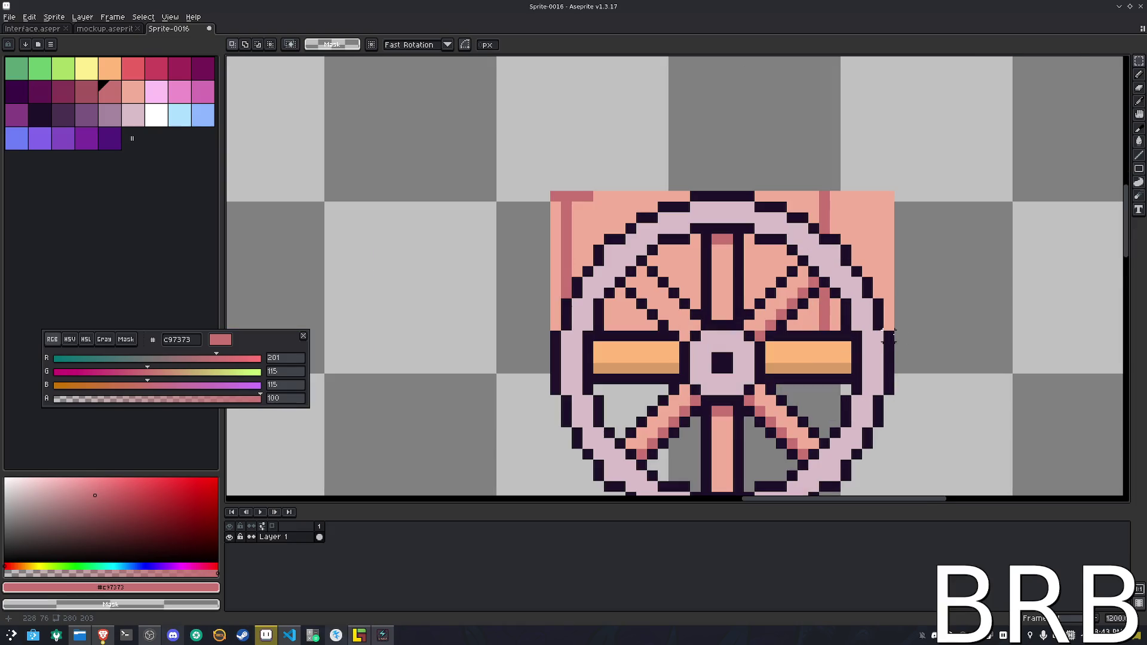
key(i)
key(b)
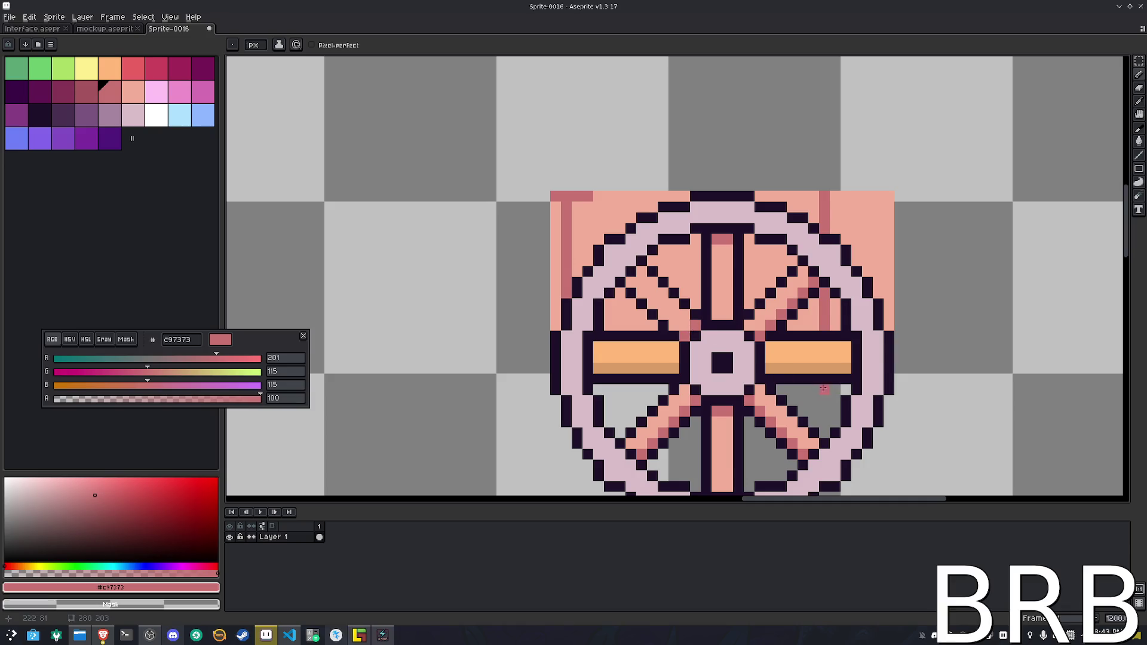
mouse_move(703, 338)
mouse_down()
mouse_move(661, 323)
mouse_move(631, 284)
mouse_move(673, 323)
mouse_up()
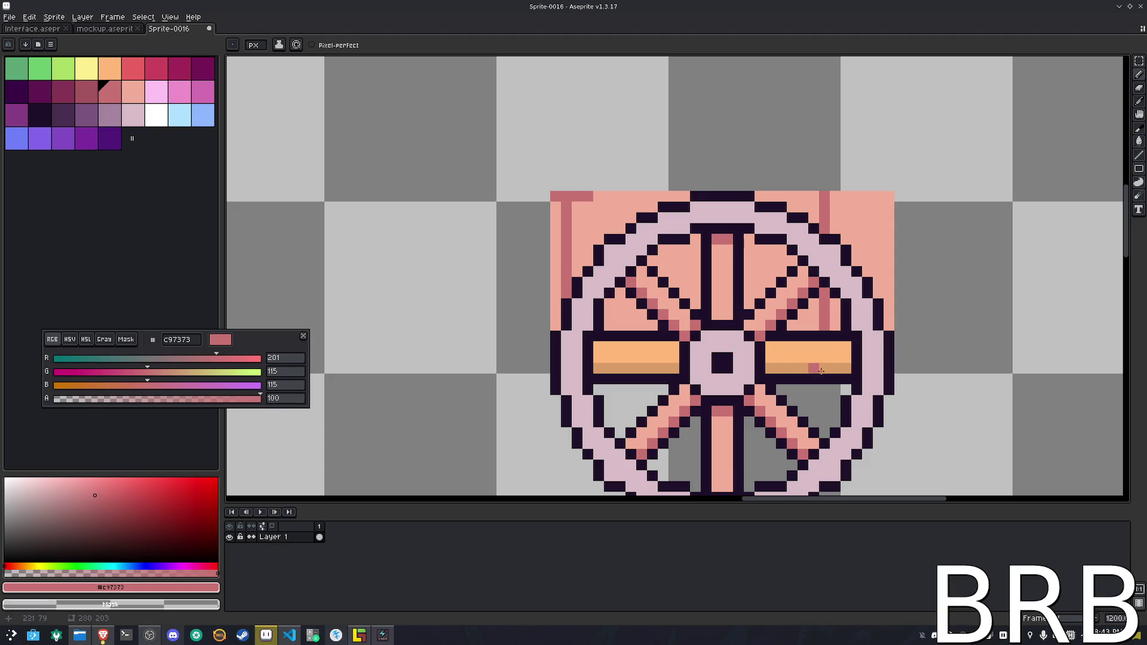
scroll(817, 368, down, 3)
scroll(817, 387, up, 3)
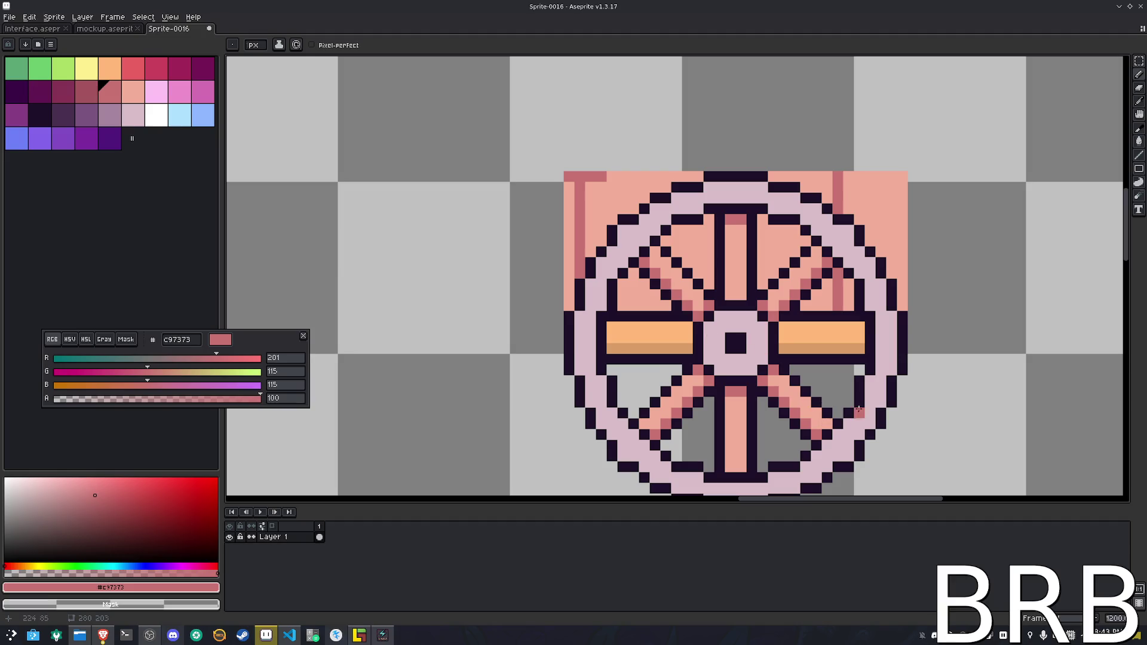
Delete the orange bar and the leftover strip beside the wheel's hub
key(m)
drag(864, 365, 790, 323)
key(Delete)
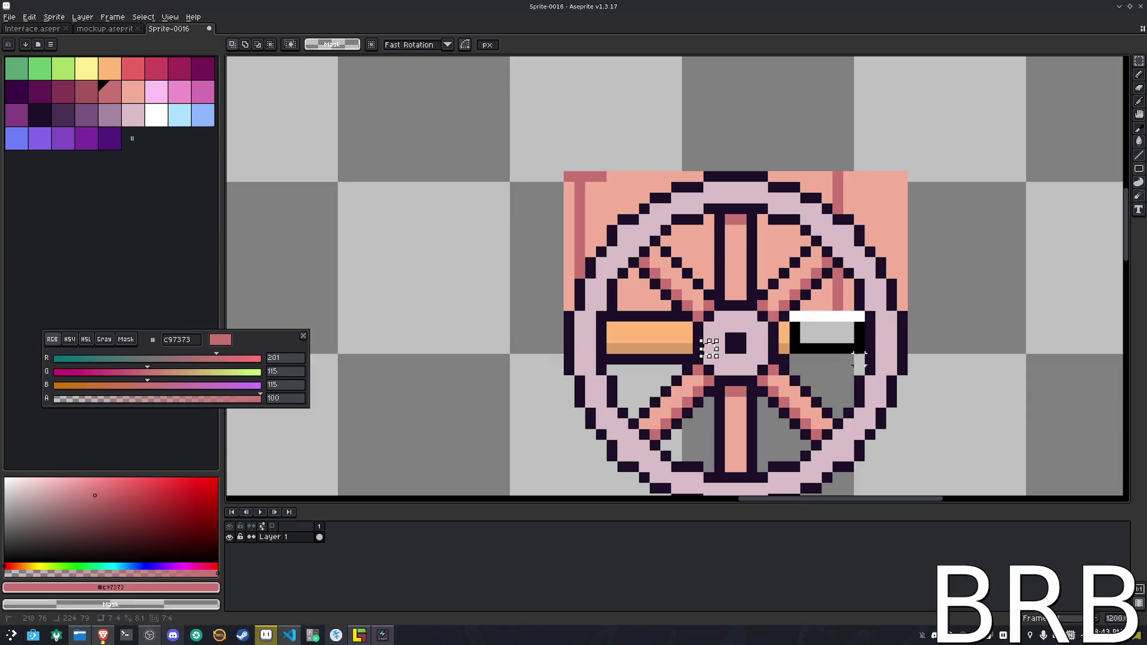
key(Delete)
drag(779, 320, 827, 337)
key(Delete)
Try clearing the salmon background and red strips behind the wheel with the fill tool
key(g)
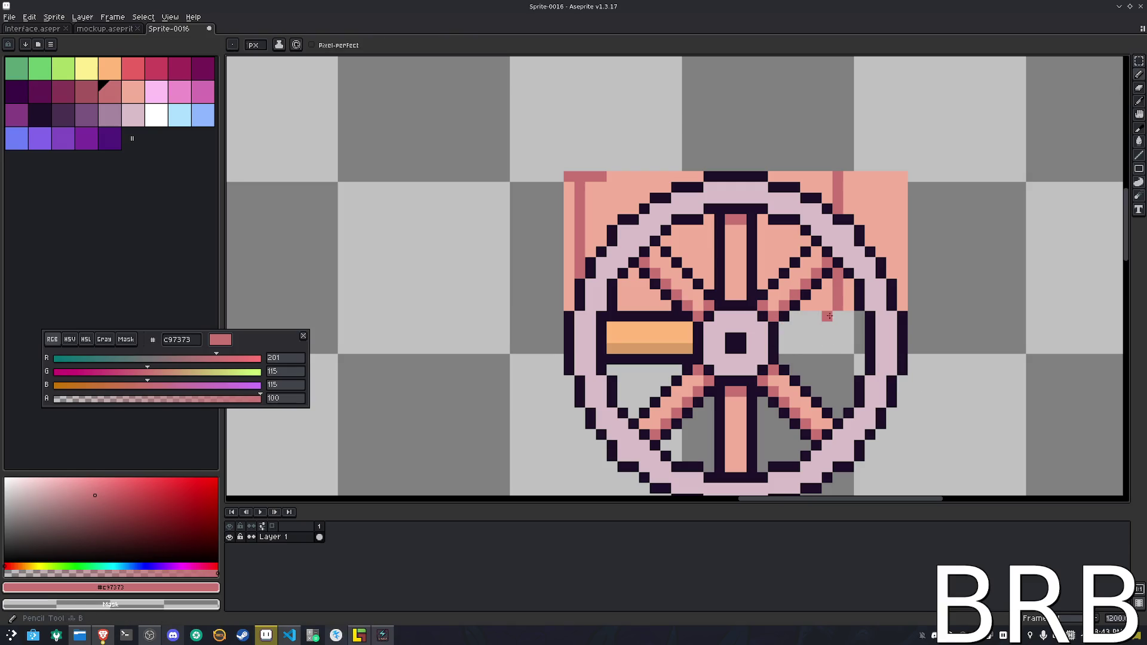
right_click(828, 304)
right_click(838, 306)
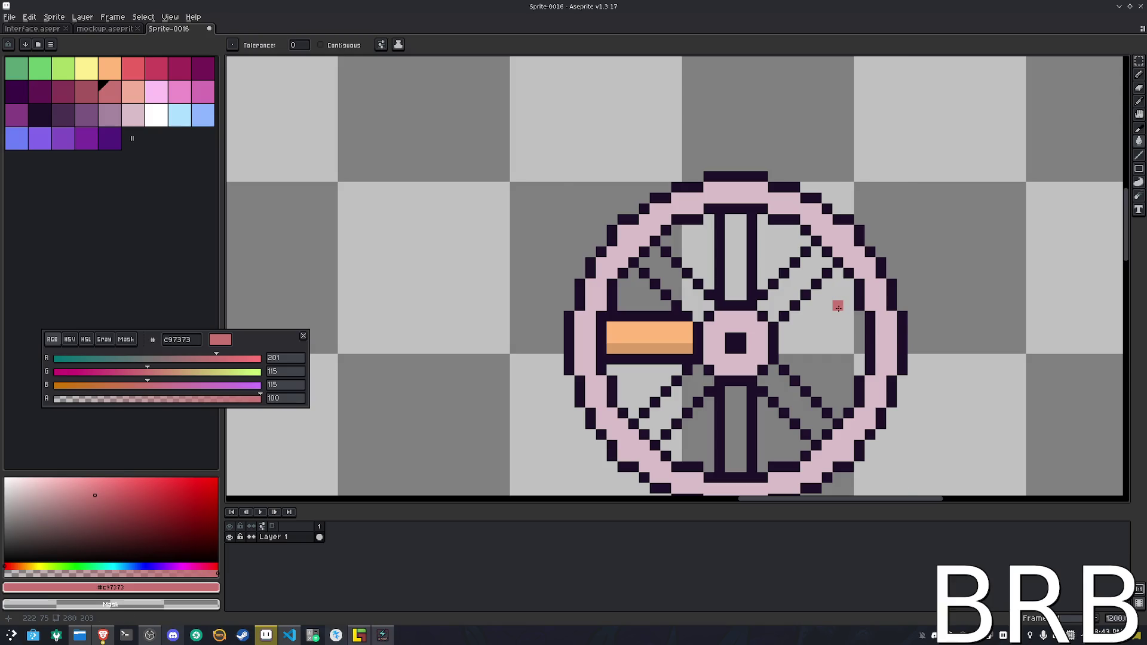
key(ctrl+z)
key(ctrl+z)
Select the wheel area and clear salmon around the upper-left rim using contiguous fill
scroll(838, 307, down, 4)
key(m)
drag(724, 239, 901, 403)
scroll(837, 326, up, 3)
key(g)
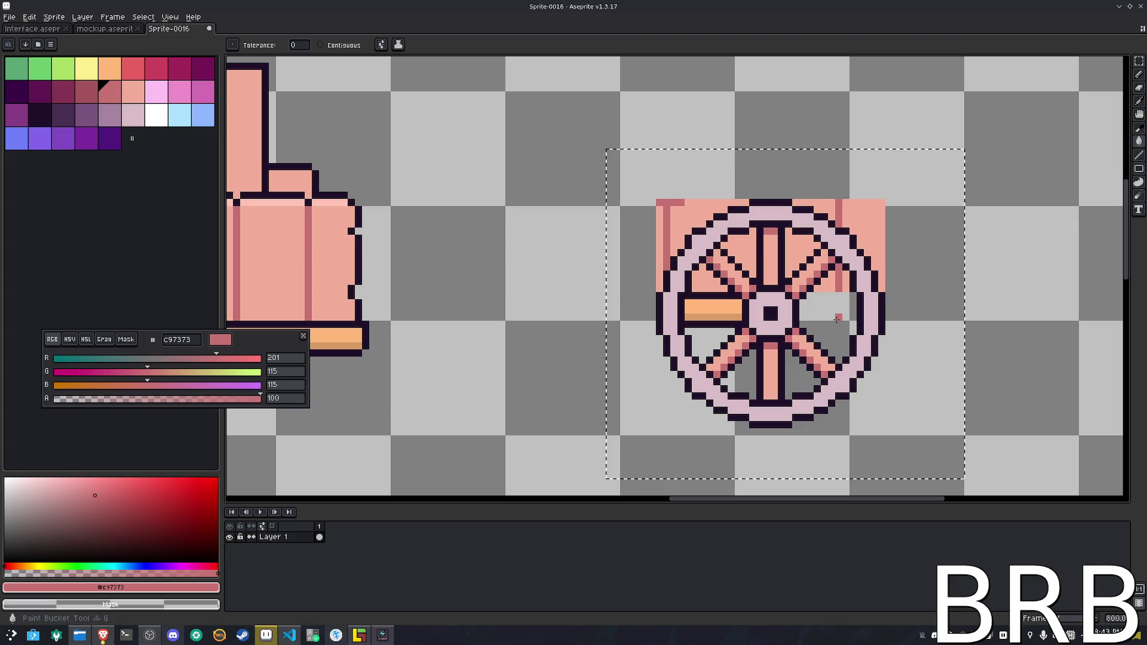
click(343, 45)
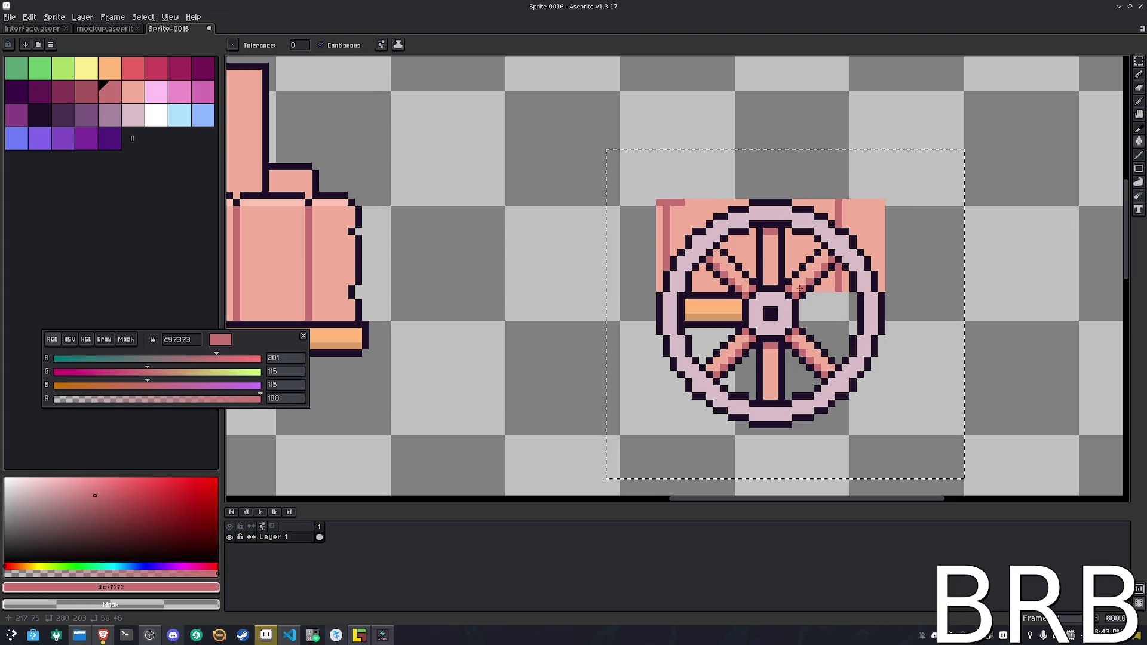
click(703, 238)
key(ctrl+z)
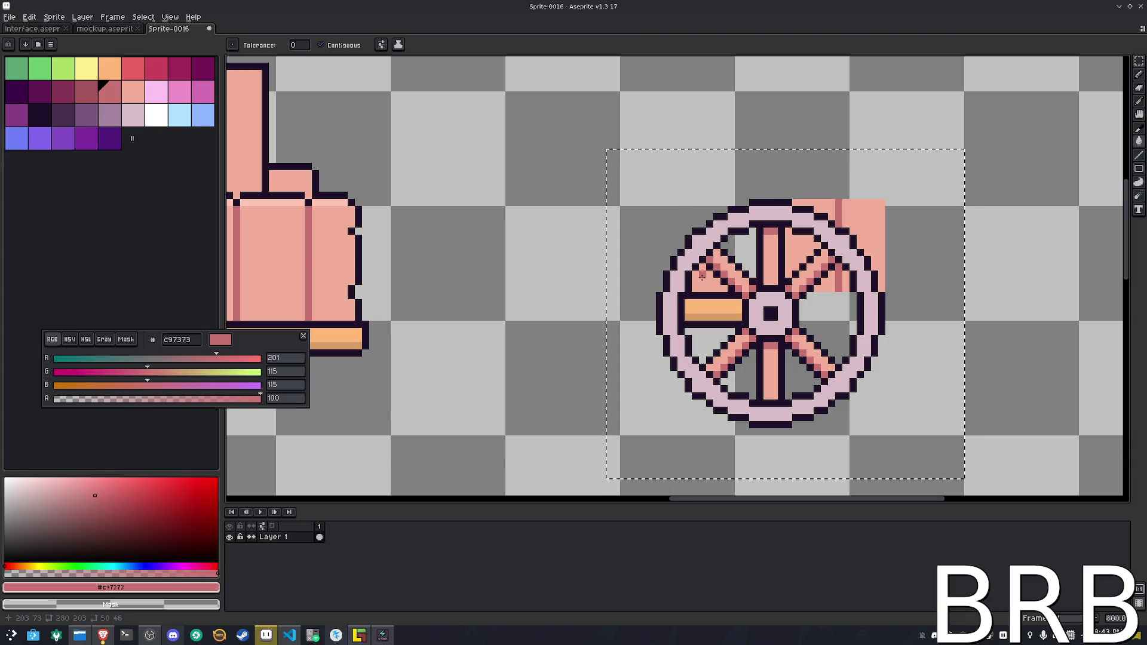
key(ctrl+z)
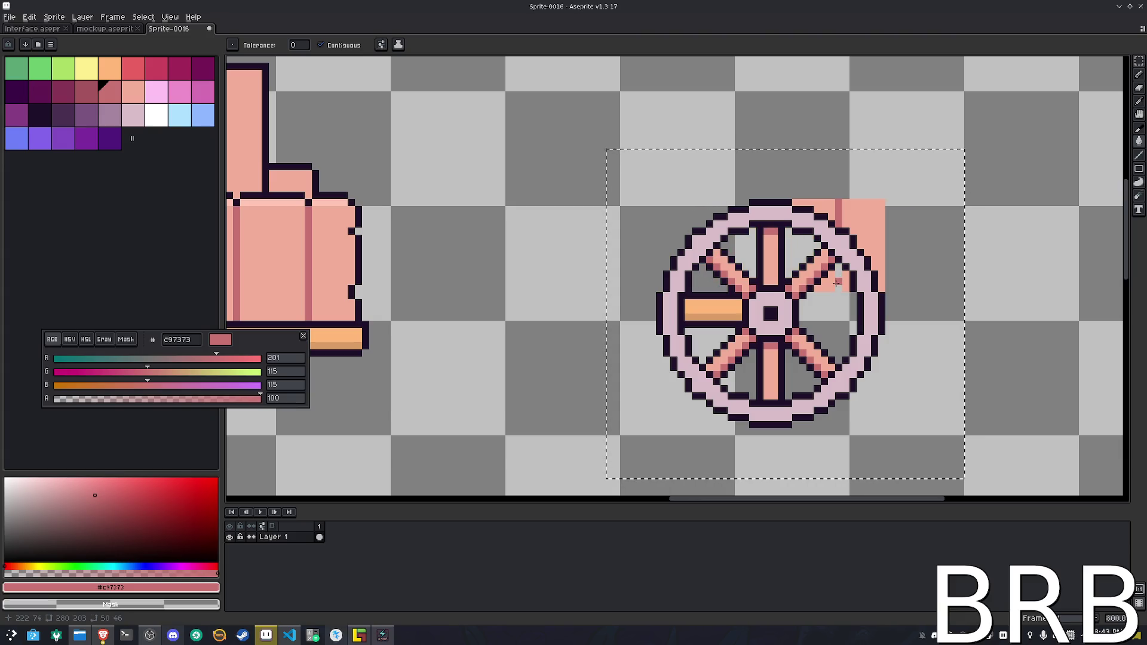
key(ctrl+z)
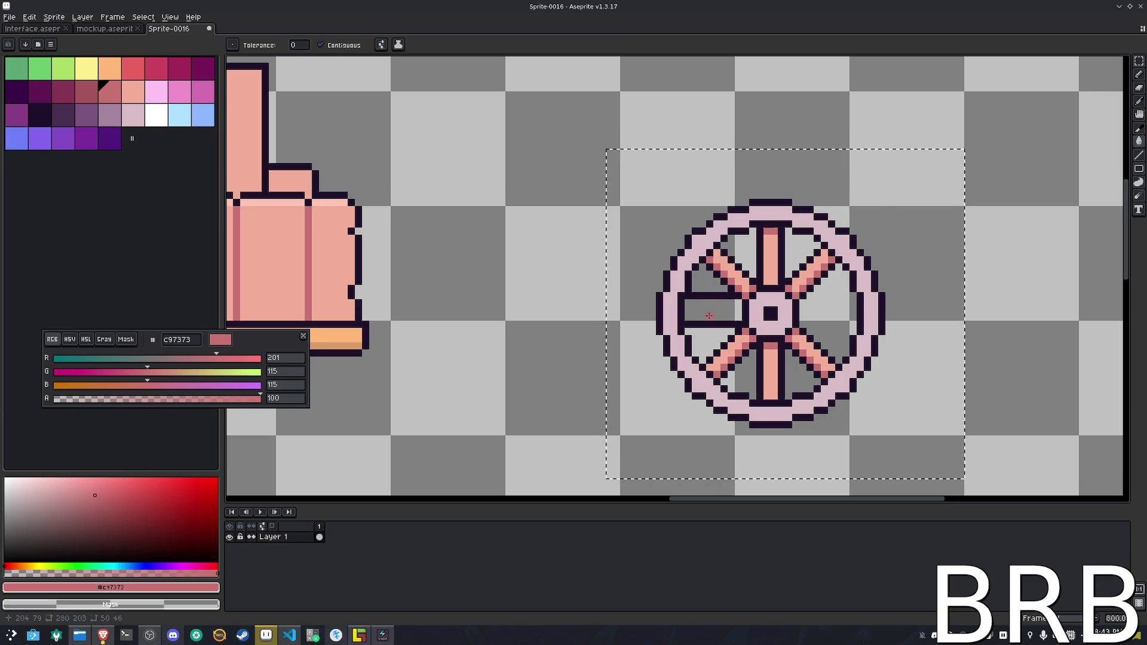
Erase the dark bar left in the wheel's left gap
key(b)
scroll(710, 316, up, 2)
drag(676, 333, 770, 333)
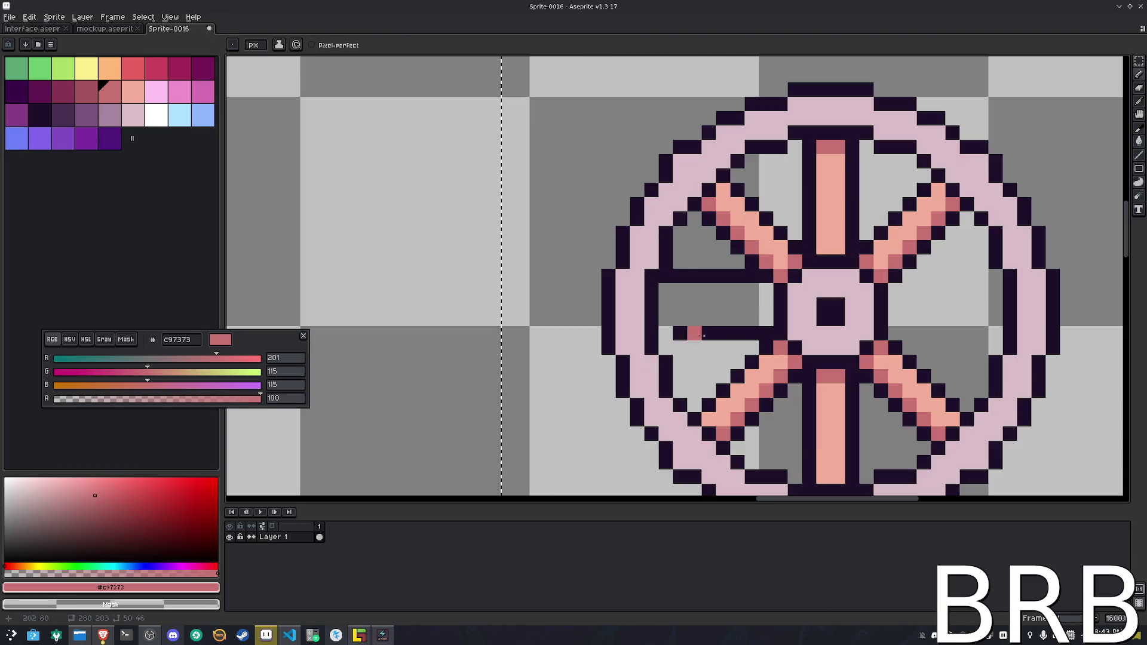
key(ctrl+z)
drag(746, 276, 672, 276)
scroll(672, 276, down, 4)
Shift the whole caravan drawing up and left on the canvas
key(m)
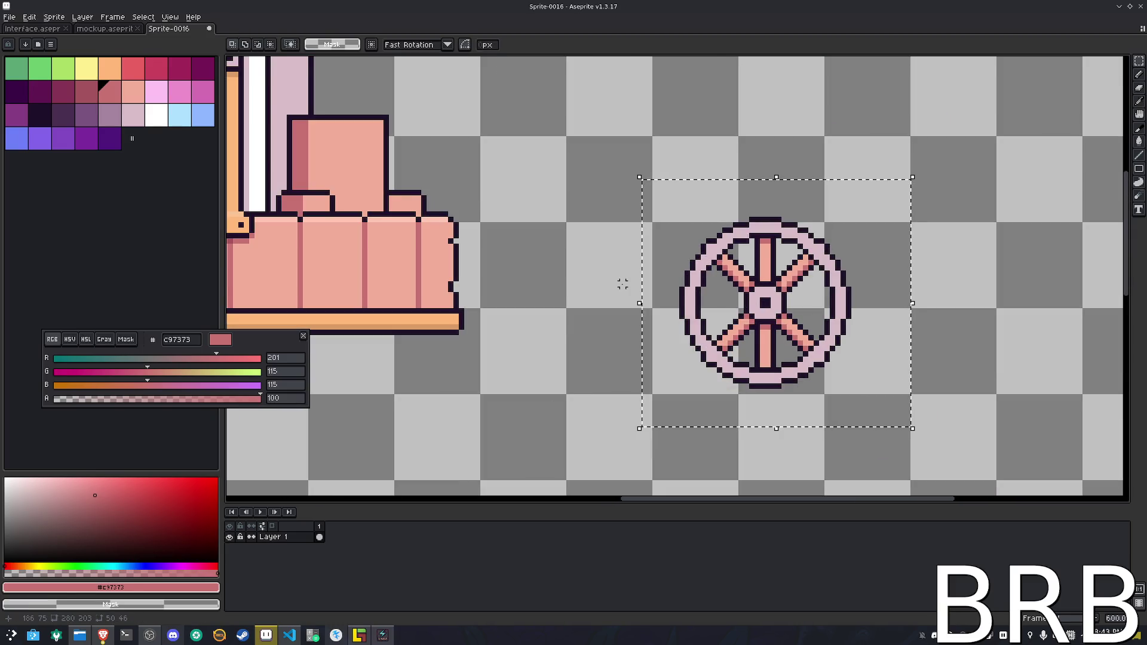
scroll(621, 282, down, 1)
key(ctrl+d)
key(h)
mouse_move(574, 377)
mouse_down()
mouse_move(879, 382)
mouse_move(732, 385)
mouse_up()
key(m)
scroll(657, 361, down, 1)
mouse_move(850, 423)
mouse_down()
mouse_move(769, 350)
mouse_move(535, 190)
mouse_up()
drag(665, 275, 625, 250)
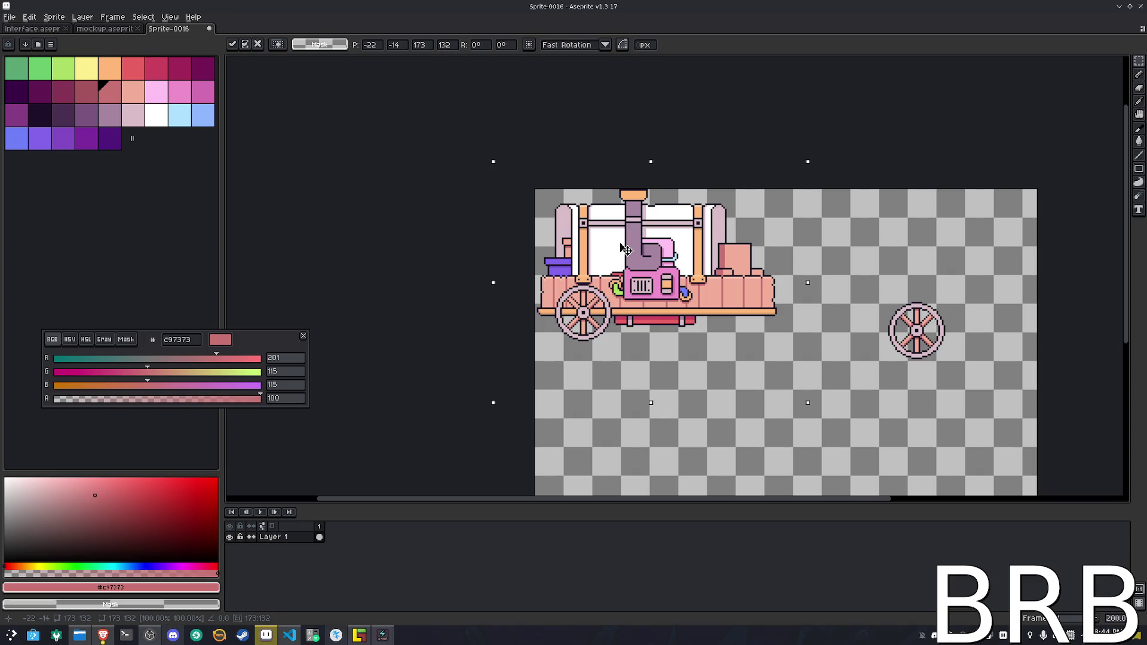
drag(626, 250, 624, 251)
scroll(717, 269, up, 1)
scroll(723, 233, down, 1)
click(910, 395)
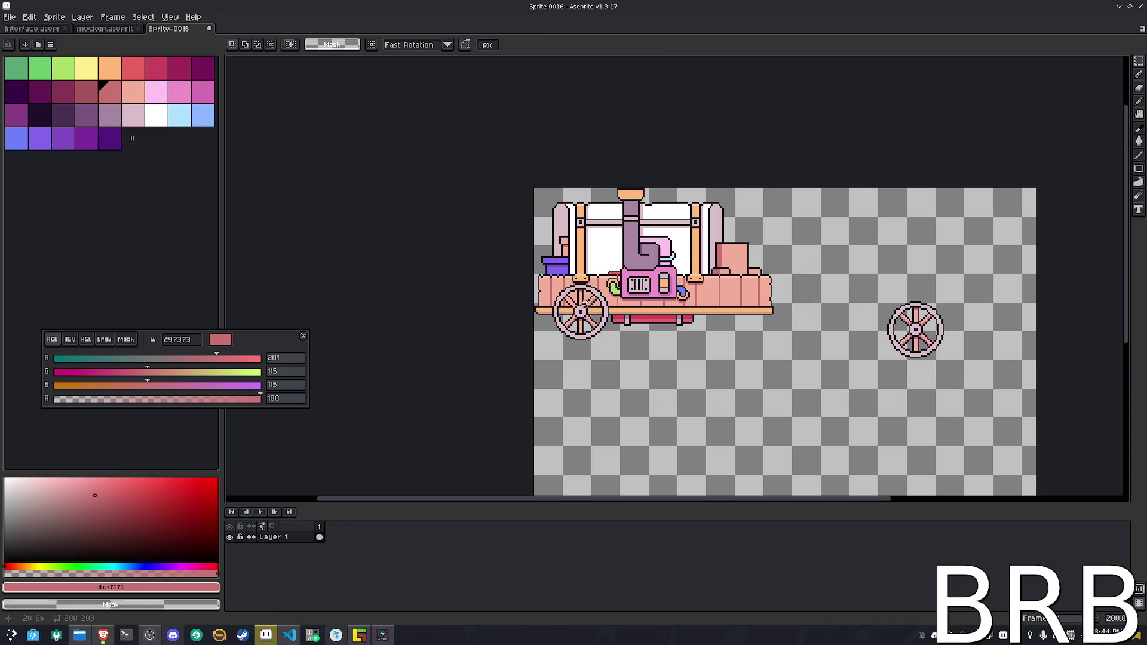
Move a piece of the orange bar over the wheel to close the beam
scroll(589, 295, up, 3)
scroll(602, 337, down, 3)
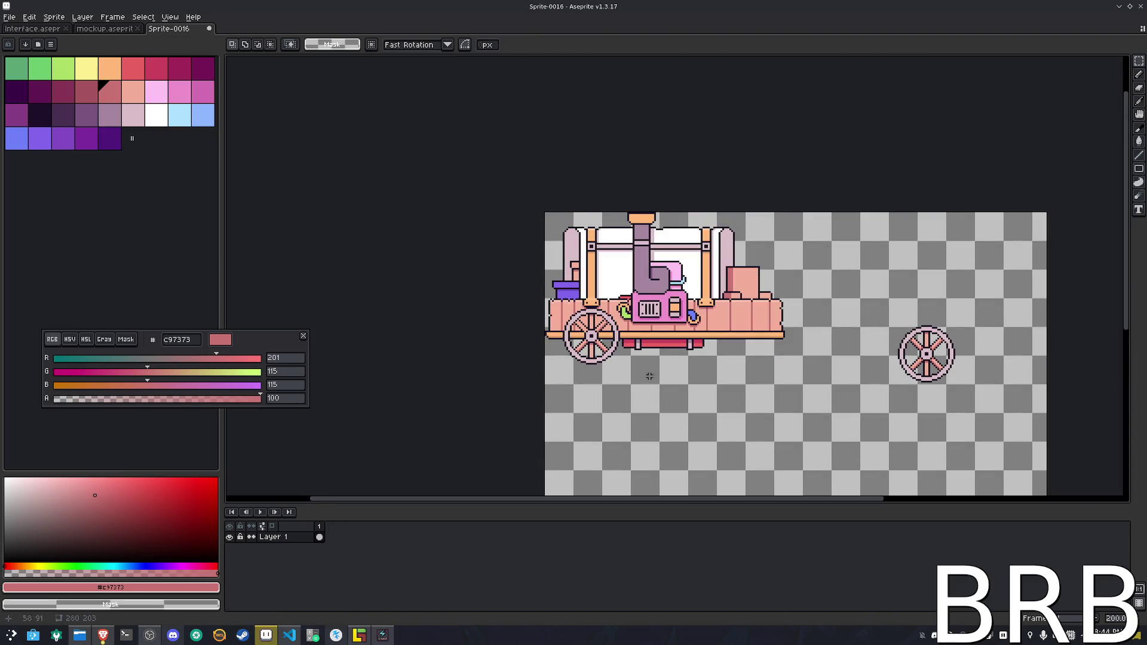
scroll(650, 376, up, 3)
scroll(769, 381, up, 4)
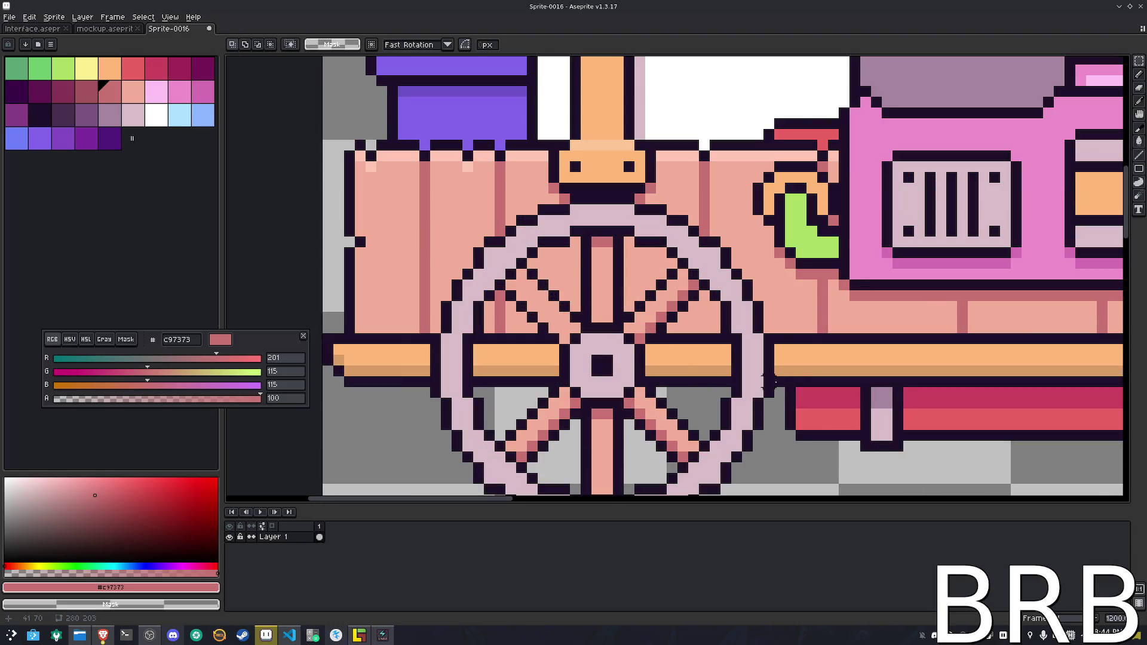
mouse_move(801, 339)
mouse_down()
mouse_move(802, 351)
mouse_move(632, 373)
mouse_move(390, 366)
mouse_up()
scroll(771, 359, down, 2)
click(771, 308)
Delete the wheel's lower half and select its remaining upper arc
mouse_move(800, 287)
mouse_down()
mouse_move(633, 399)
mouse_move(436, 454)
mouse_up()
key(Delete)
key(ctrl+d)
scroll(715, 262, down, 1)
scroll(783, 309, up, 1)
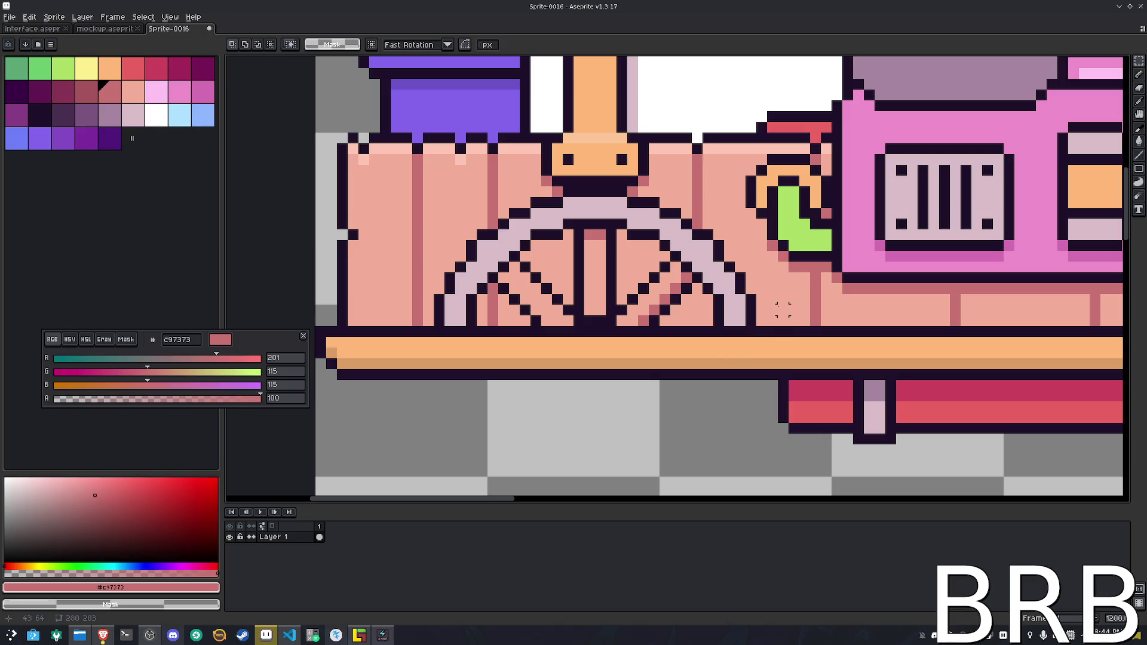
mouse_move(751, 318)
mouse_down()
mouse_move(494, 269)
mouse_move(441, 203)
mouse_up()
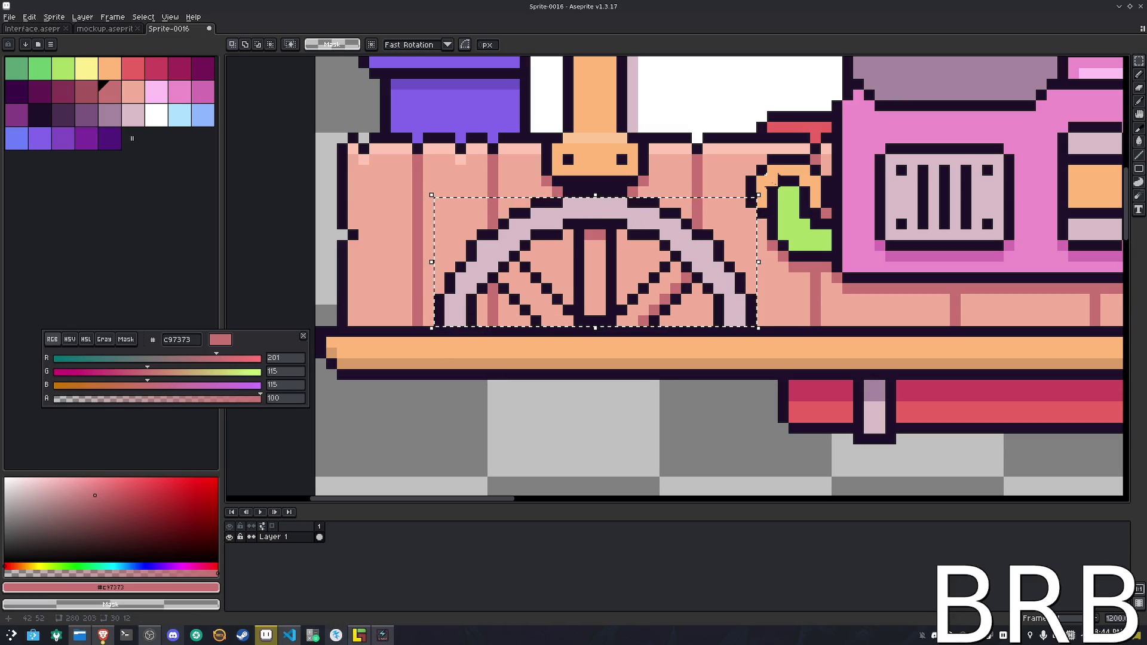
Erase the leftover wheel pixels and patch the gap's top edge with pink plank pixels
key(Delete)
key(ctrl+d)
alt+click(772, 234)
key(b)
alt+click(734, 199)
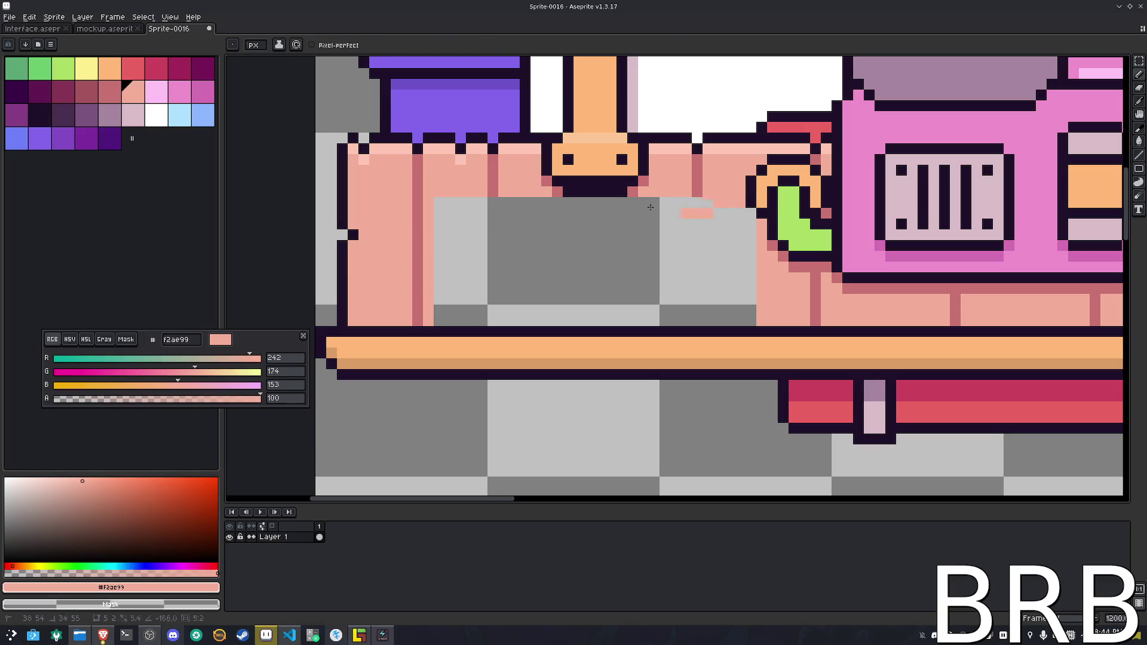
shift+click(442, 202)
alt+click(557, 191)
click(602, 203)
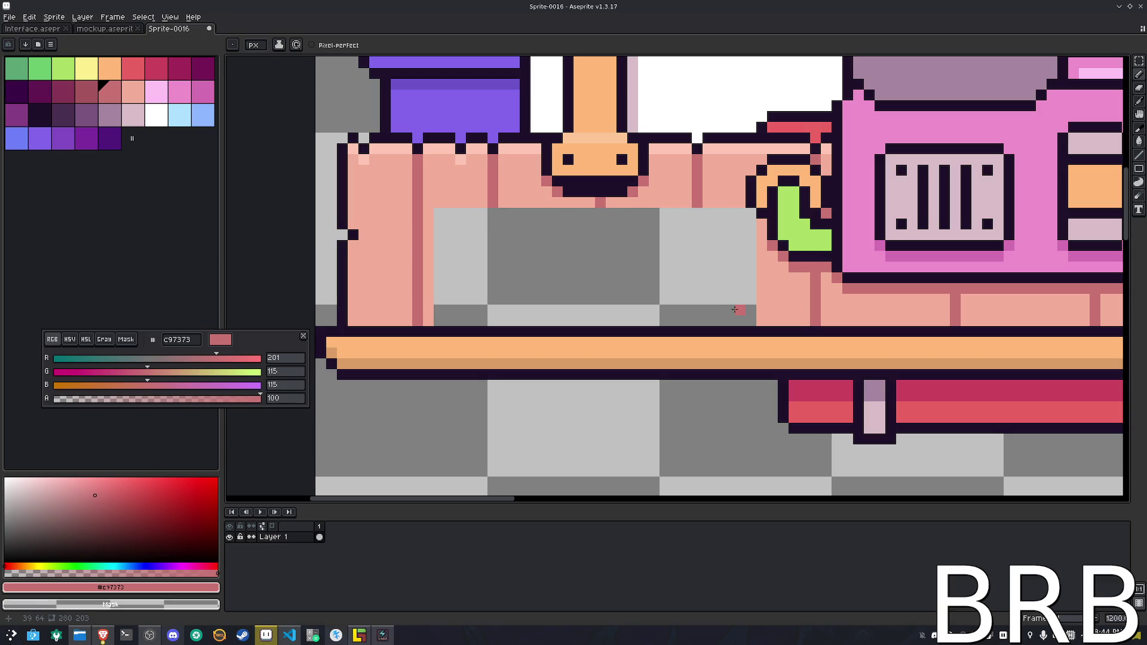
scroll(724, 290, down, 4)
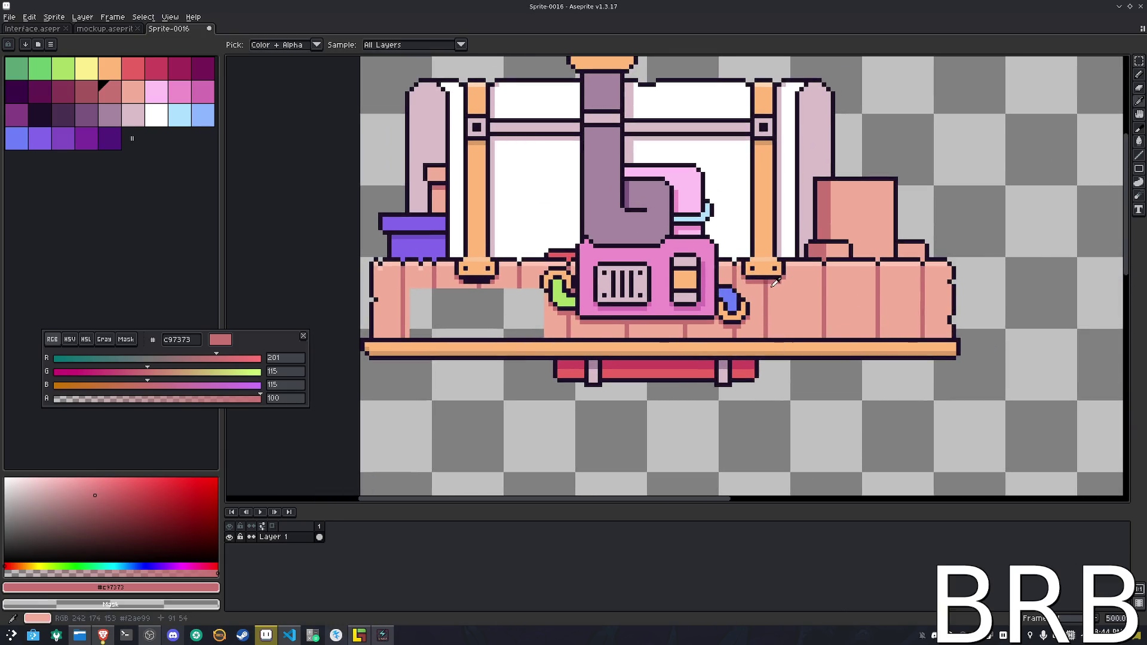
scroll(510, 303, up, 4)
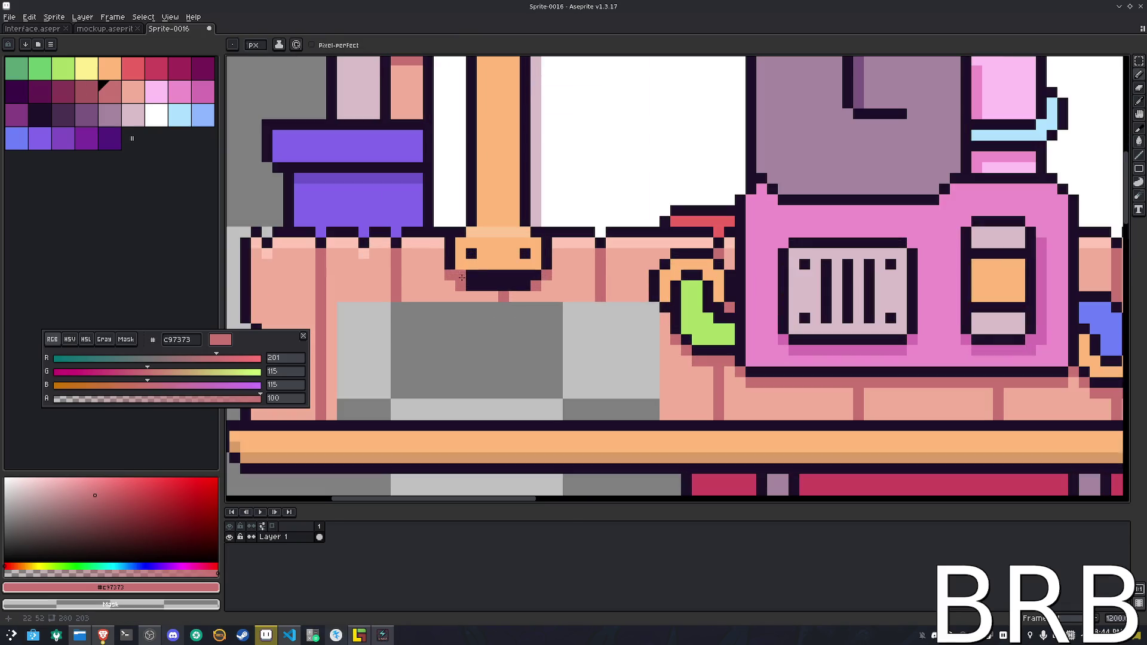
click(514, 286)
key(ctrl+z)
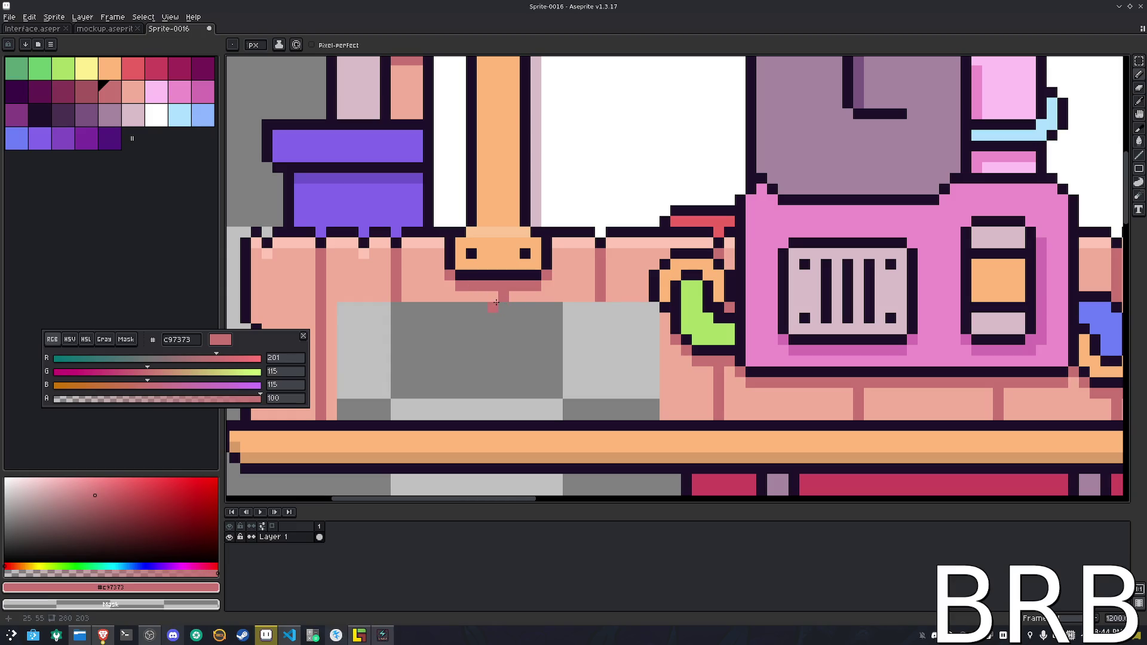
Stretch a one-pixel row of the plank pattern down to fill the gap
key(m)
drag(651, 294, 335, 297)
drag(493, 299, 501, 428)
key(Return)
Bucket-fill the leftover grey column with pink and sample the darker plank-line colour
key(i)
click(645, 382)
key(g)
click(654, 410)
scroll(654, 409, down, 3)
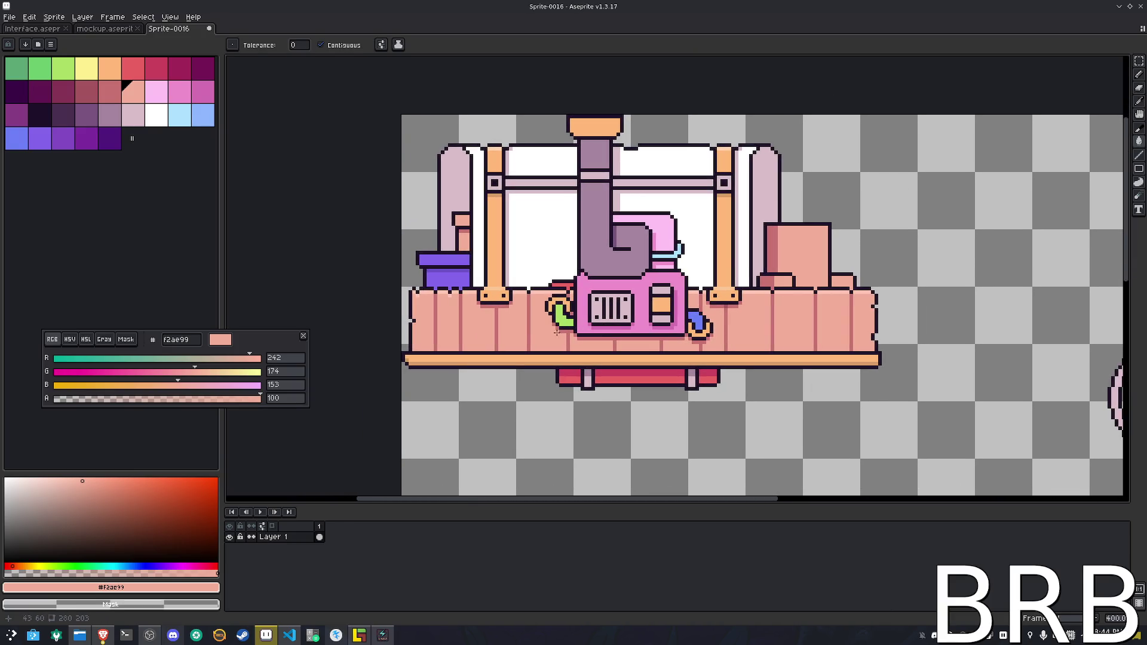
key(i)
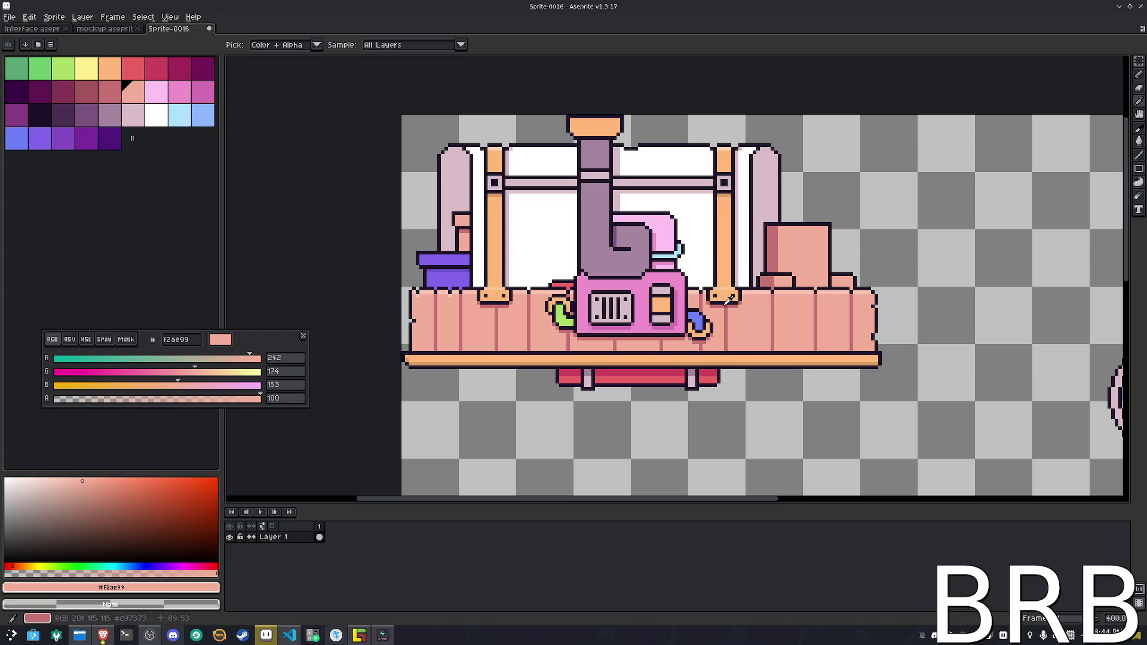
click(588, 295)
key(g)
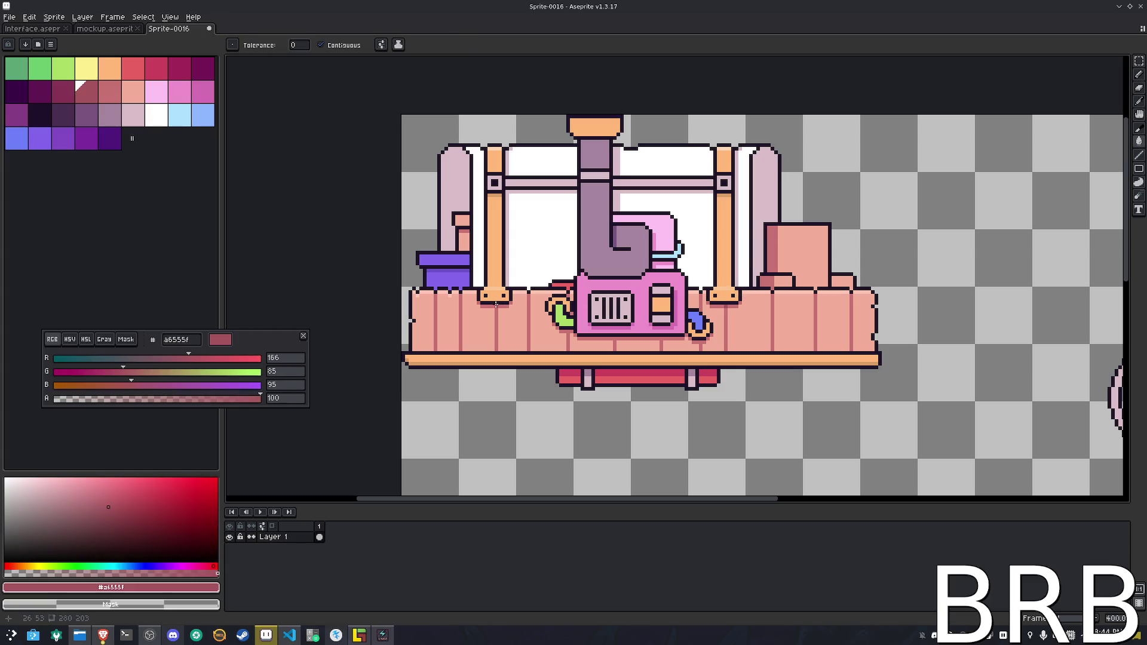
key(b)
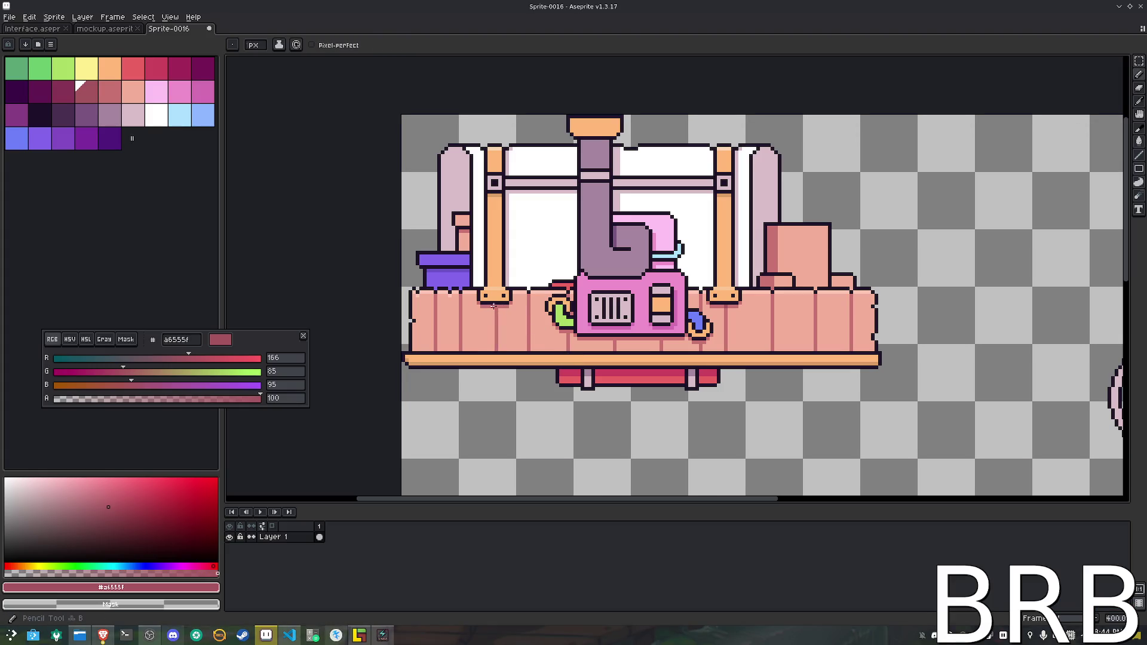
Select the loose wheel, then undo an accidental move of body and wheel together
key(m)
scroll(598, 415, down, 2)
drag(627, 412, 559, 352)
mouse_move(788, 296)
mouse_down()
mouse_move(875, 378)
mouse_move(755, 289)
mouse_move(781, 263)
mouse_move(785, 277)
mouse_up()
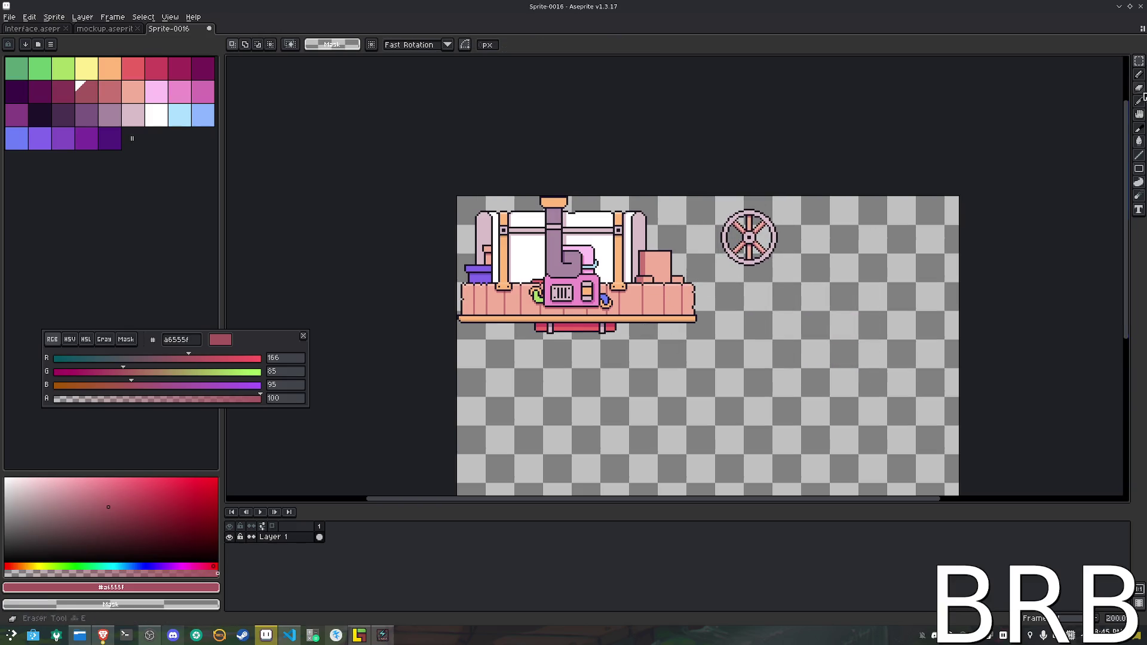
click(1139, 128)
drag(445, 184, 478, 200)
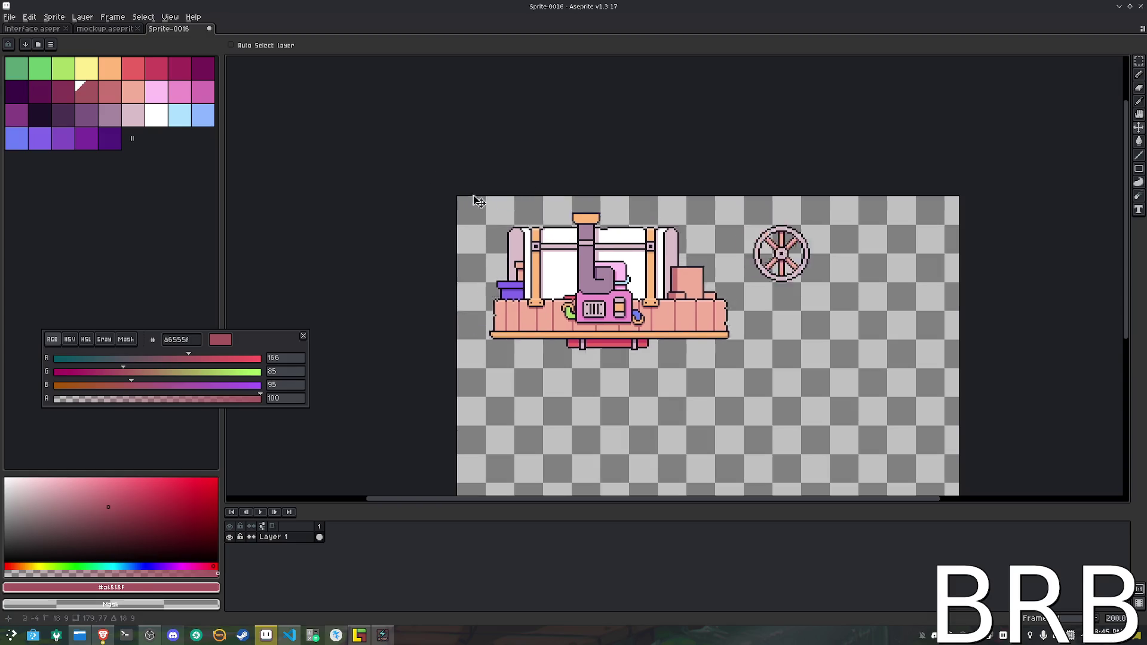
key(ctrl+z)
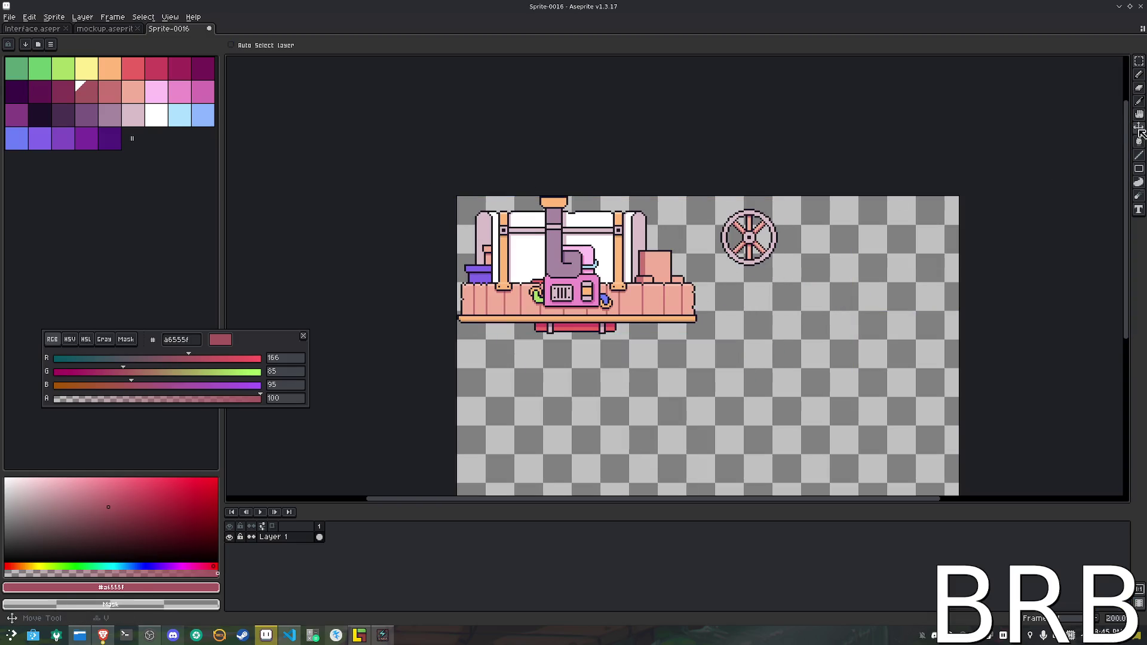
Draw a slice around the caravan body and adjust its bounds
click(1132, 127)
drag(458, 196, 695, 340)
drag(693, 336, 696, 332)
Move the standalone wheel up beside the caravan body
scroll(723, 253, up, 3)
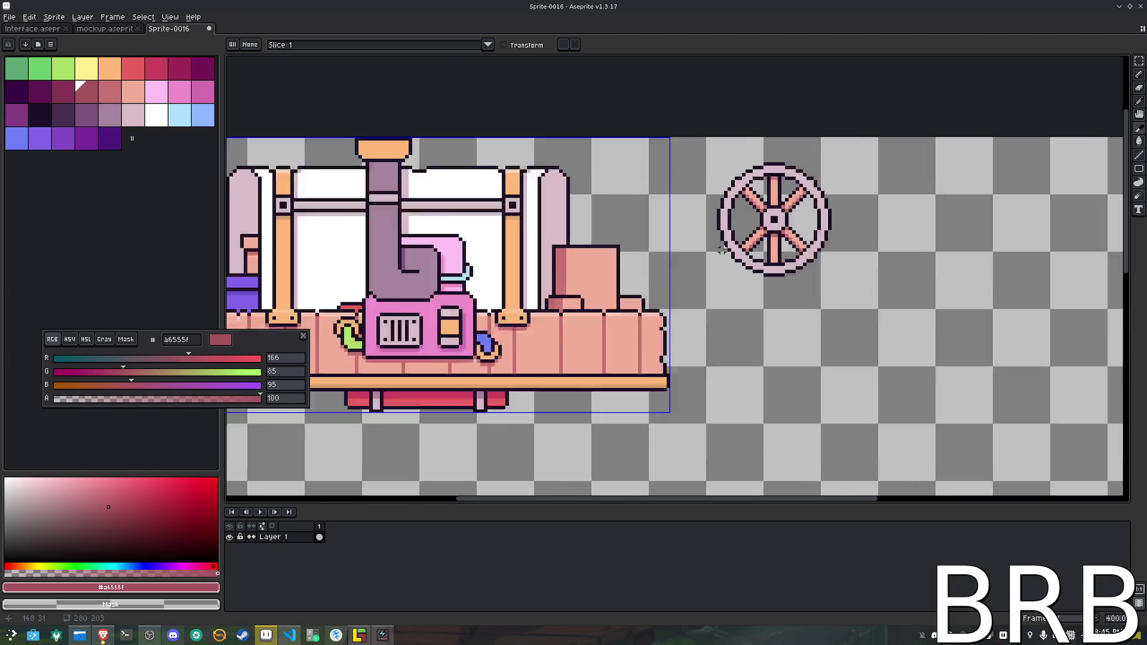
drag(703, 124, 879, 298)
mouse_move(803, 229)
mouse_down()
mouse_move(744, 212)
mouse_move(744, 199)
mouse_up()
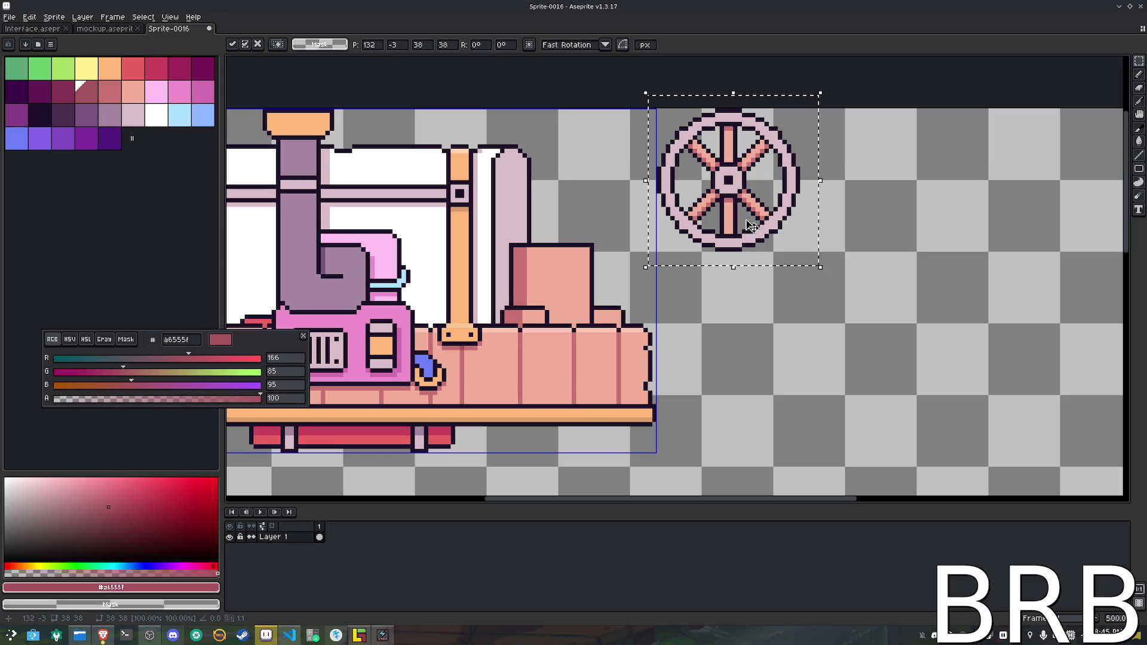
click(793, 330)
Crop the canvas to a 176×112 area with Sprite > Crop
scroll(793, 330, down, 1)
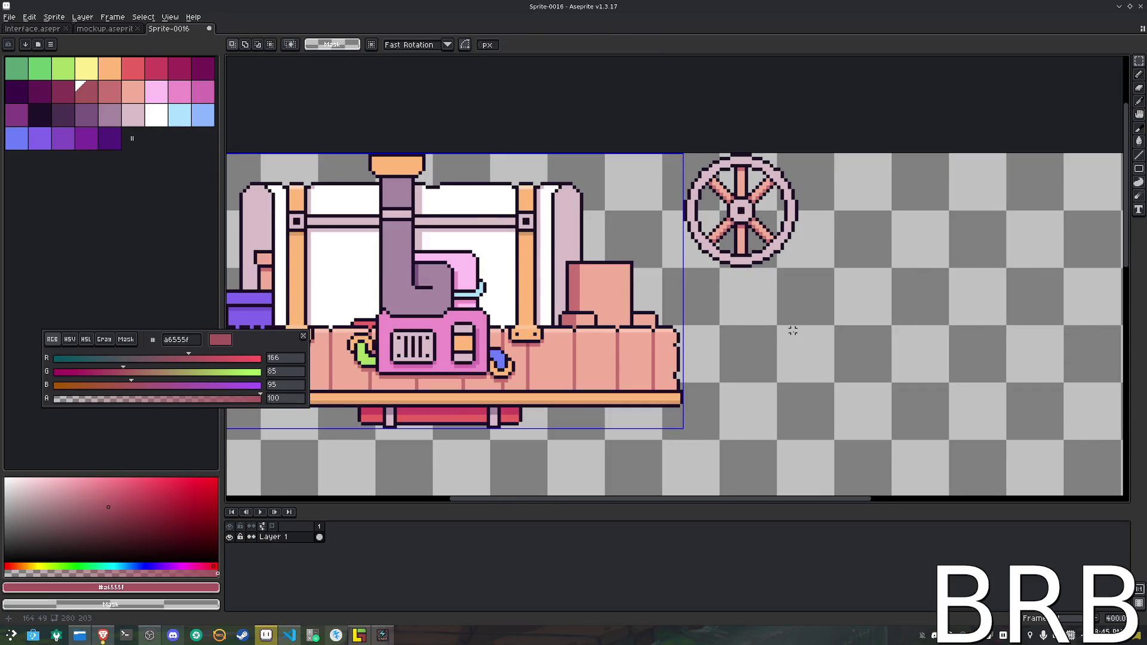
scroll(793, 329, down, 1)
drag(793, 320, 755, 223)
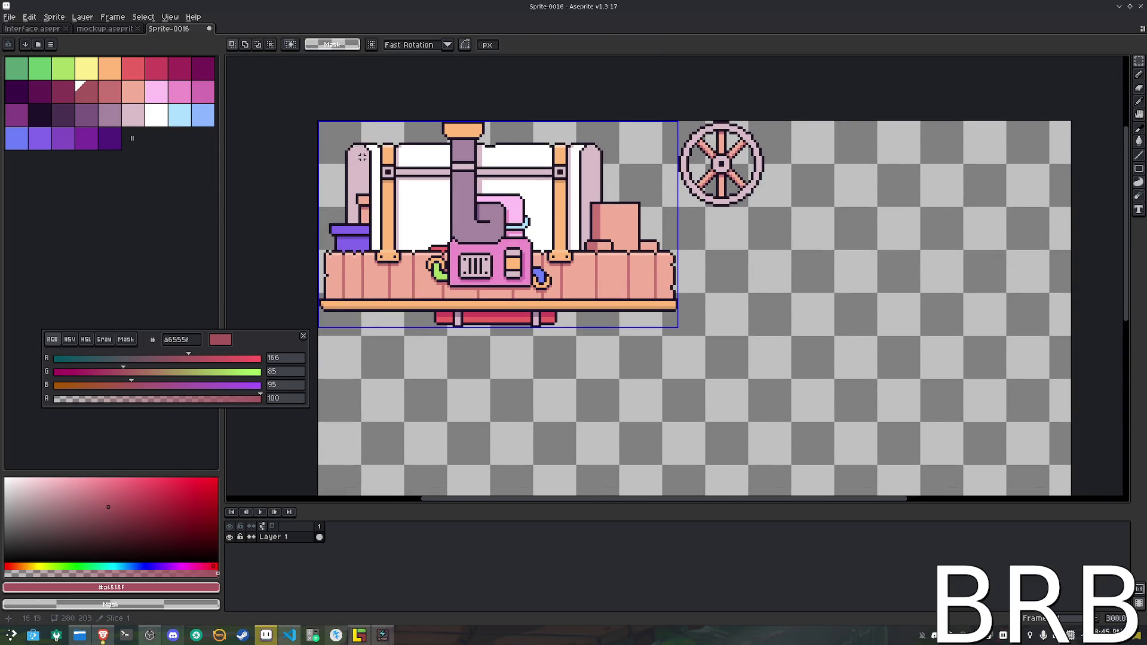
mouse_move(319, 122)
mouse_down()
mouse_move(620, 337)
mouse_move(787, 394)
mouse_move(792, 422)
mouse_up()
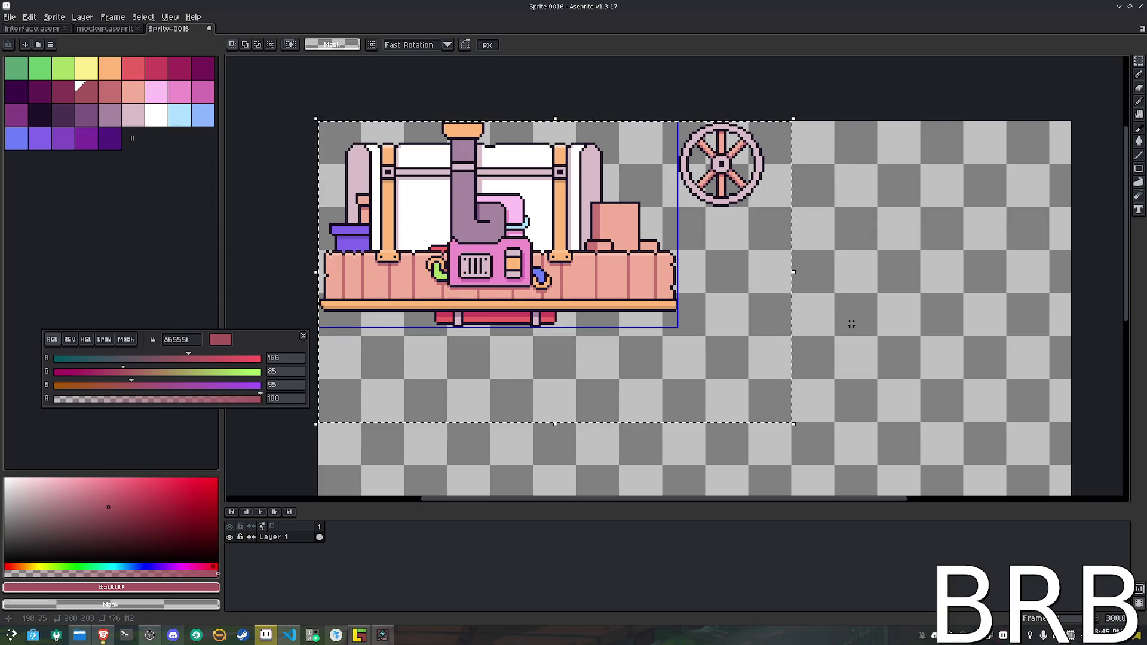
click(54, 17)
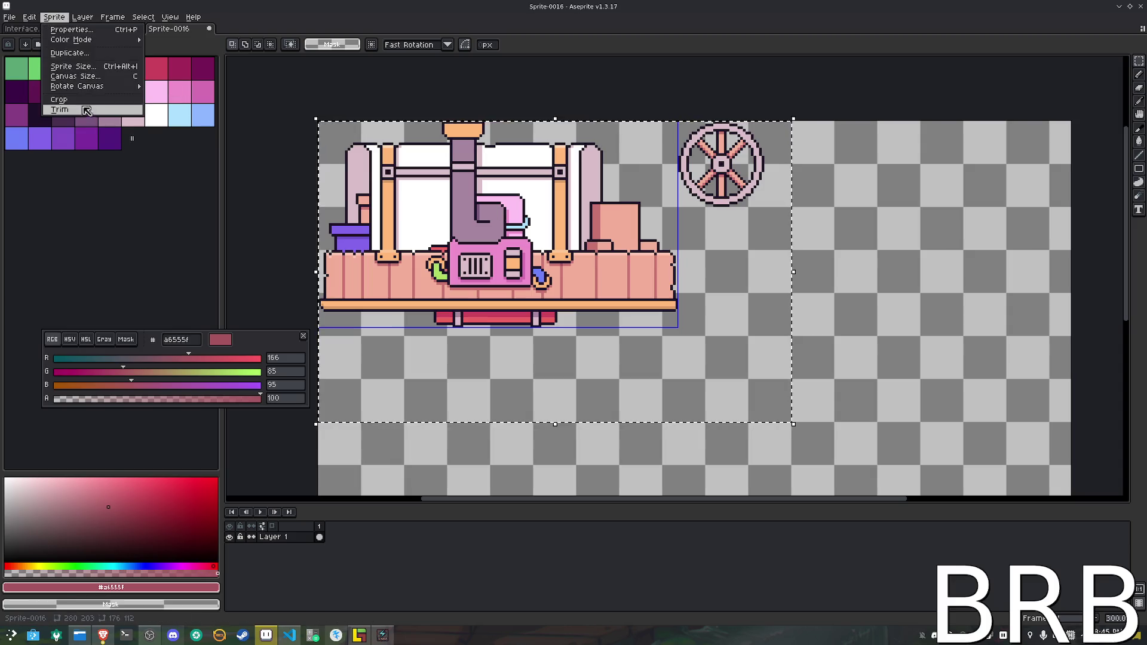
click(58, 99)
drag(666, 350, 747, 370)
key(ctrl+d)
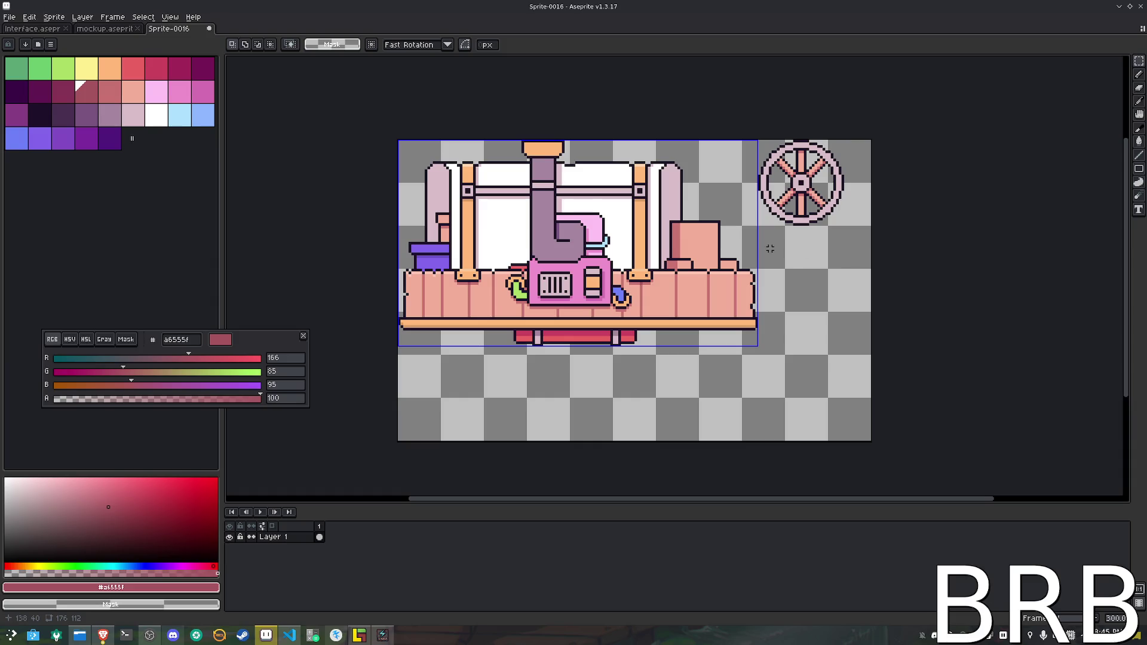
Add a 32×32 slice around the wheel and name it Wheel
click(1139, 114)
scroll(838, 128, up, 3)
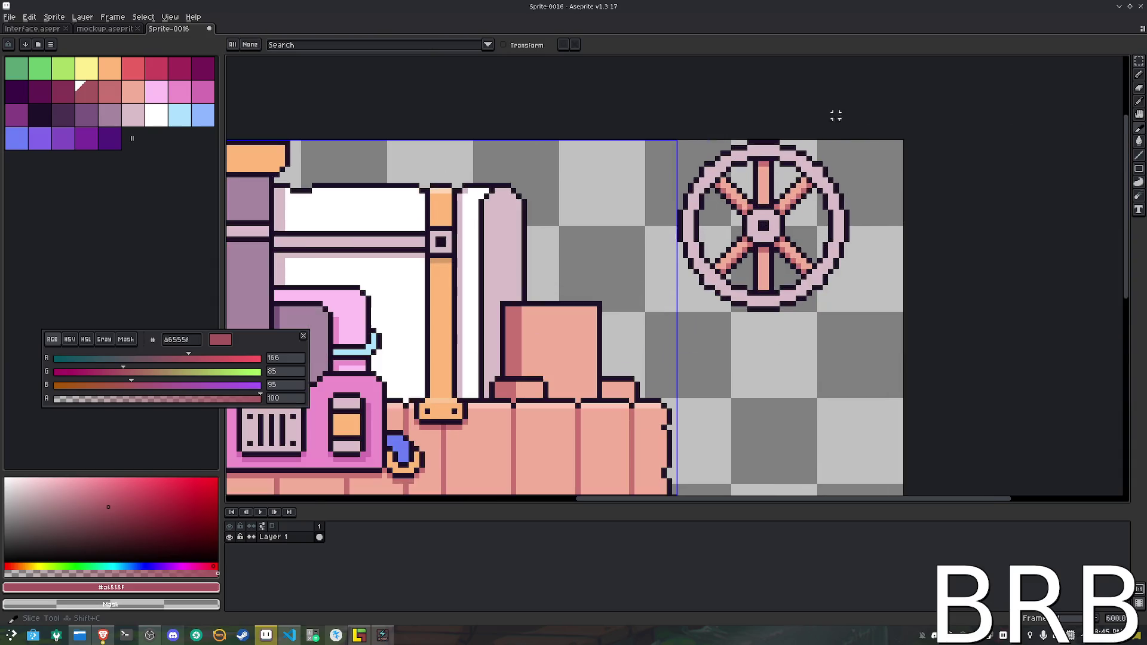
mouse_move(679, 141)
mouse_down()
mouse_move(783, 224)
mouse_move(846, 308)
mouse_up()
scroll(814, 264, down, 2)
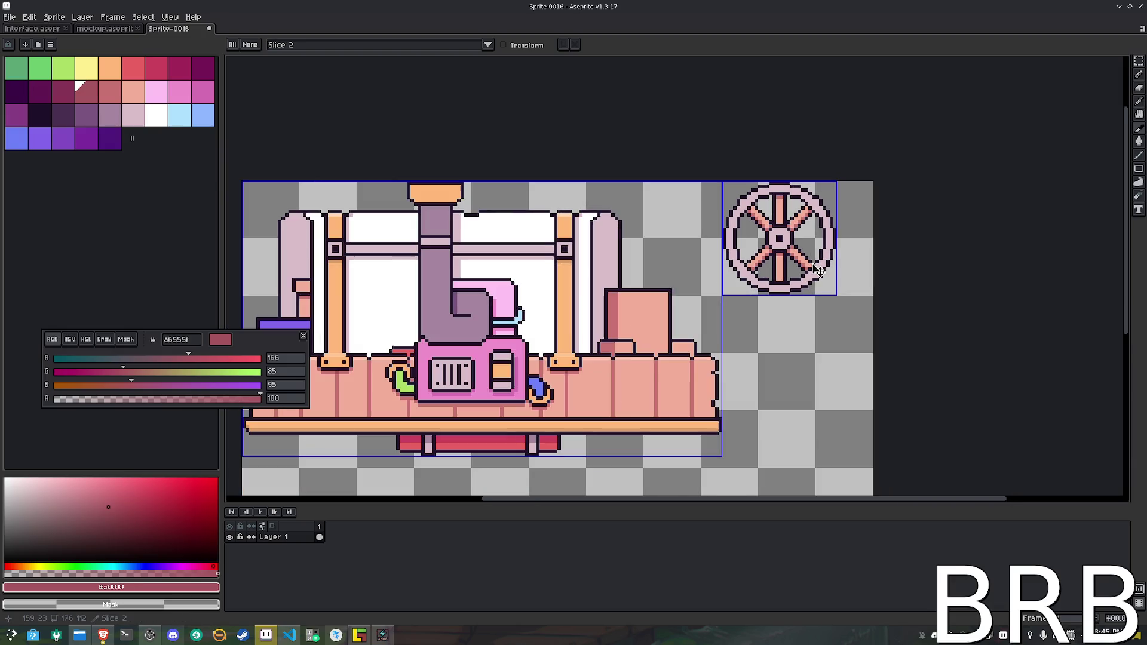
double_click(784, 255)
text(el)
key(Return)
double_click(784, 255)
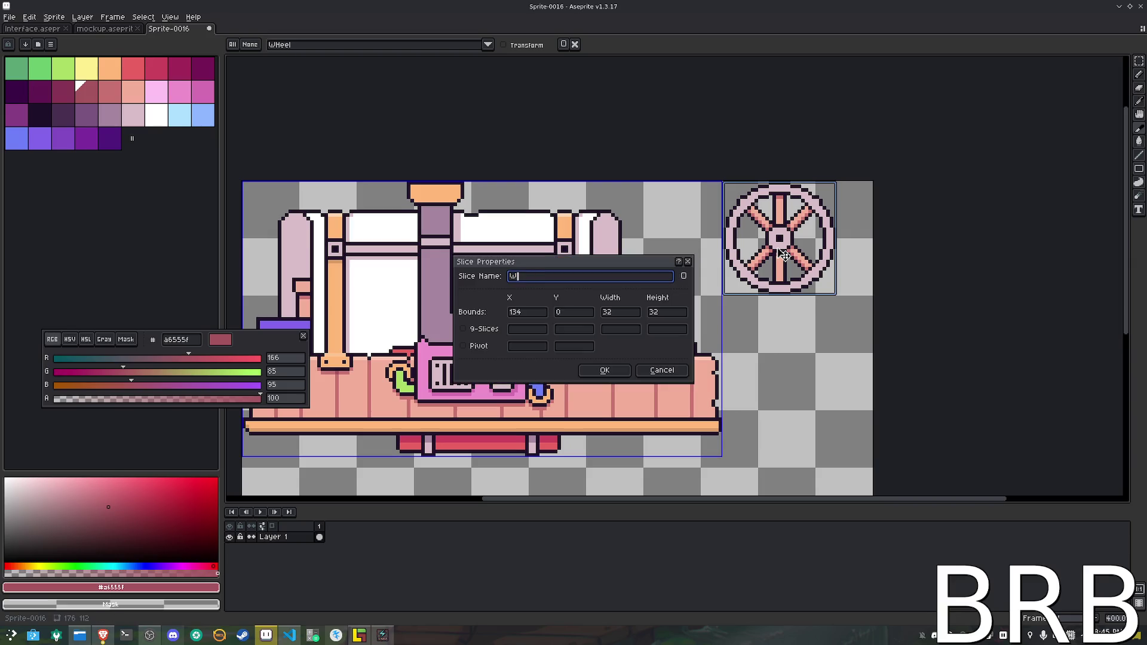
key(Return)
Name the 134×77 caravan slice Body
double_click(627, 255)
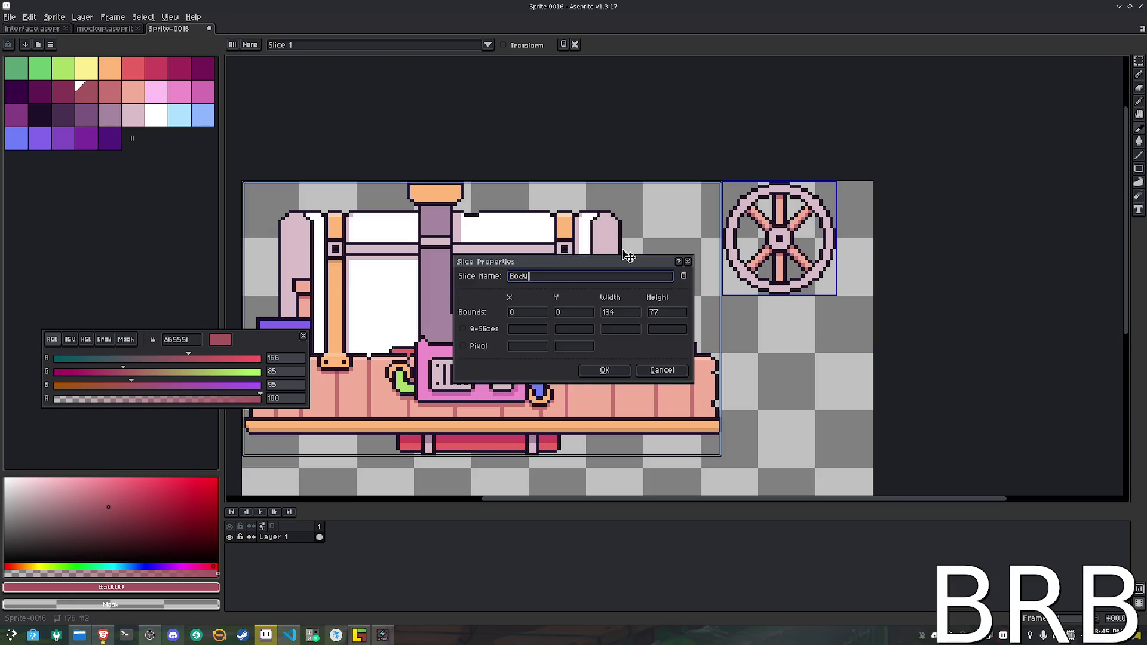
key(Return)
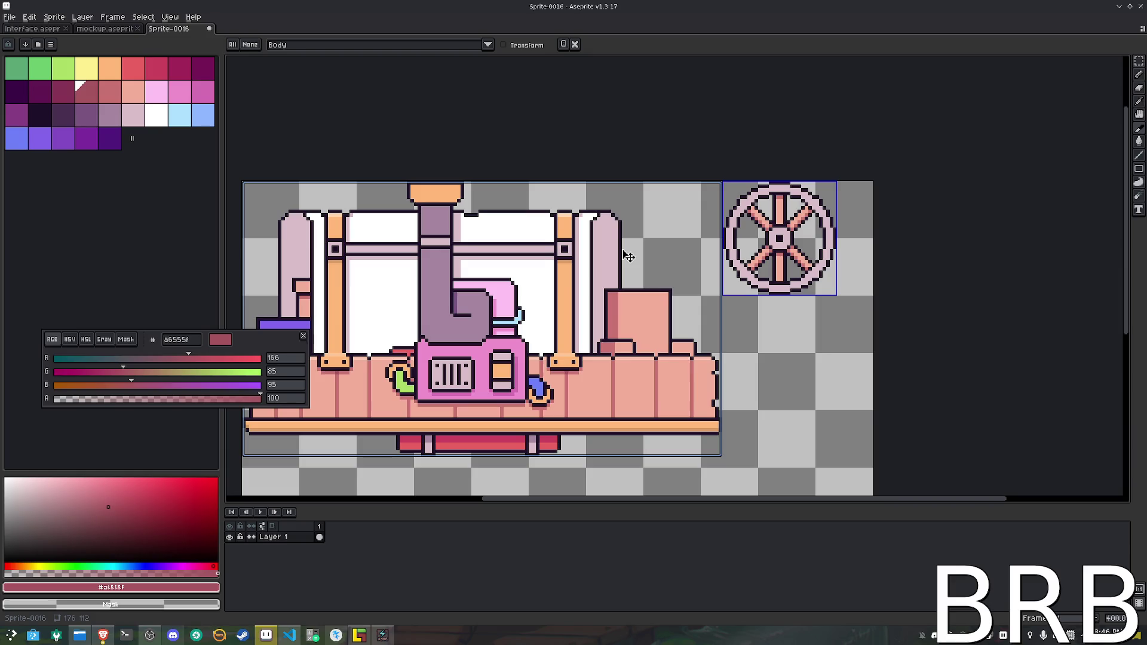
scroll(746, 309, down, 1)
Save the sprite as Caravan.aseprite in the Graphics folder
key(h)
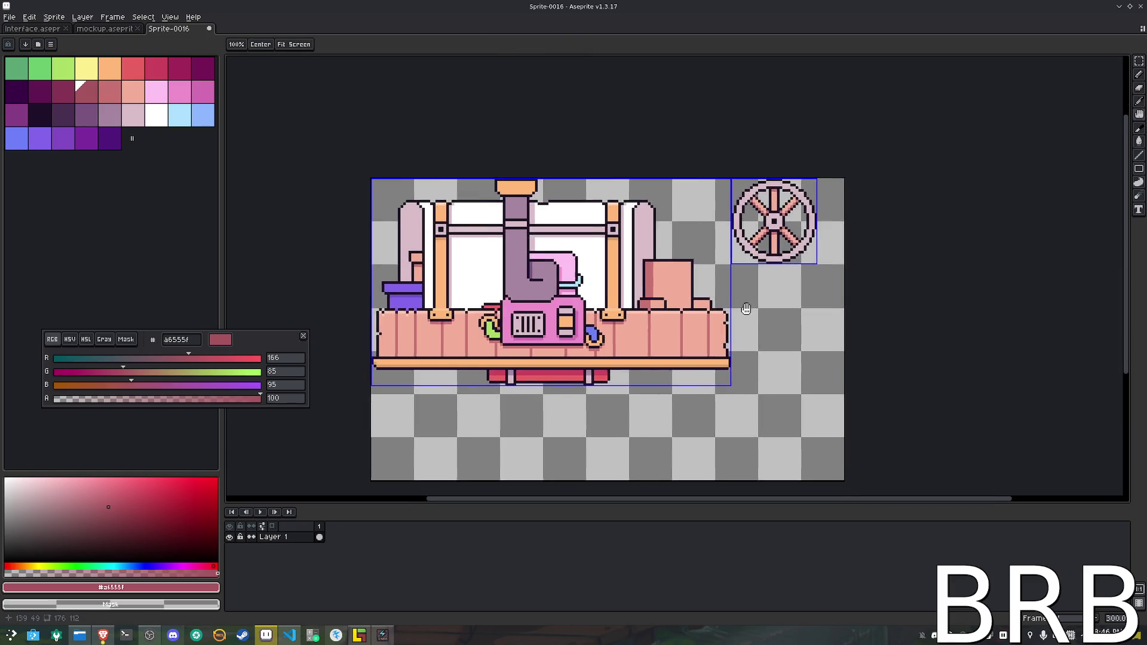
drag(747, 308, 754, 285)
key(v)
key(ctrl+s)
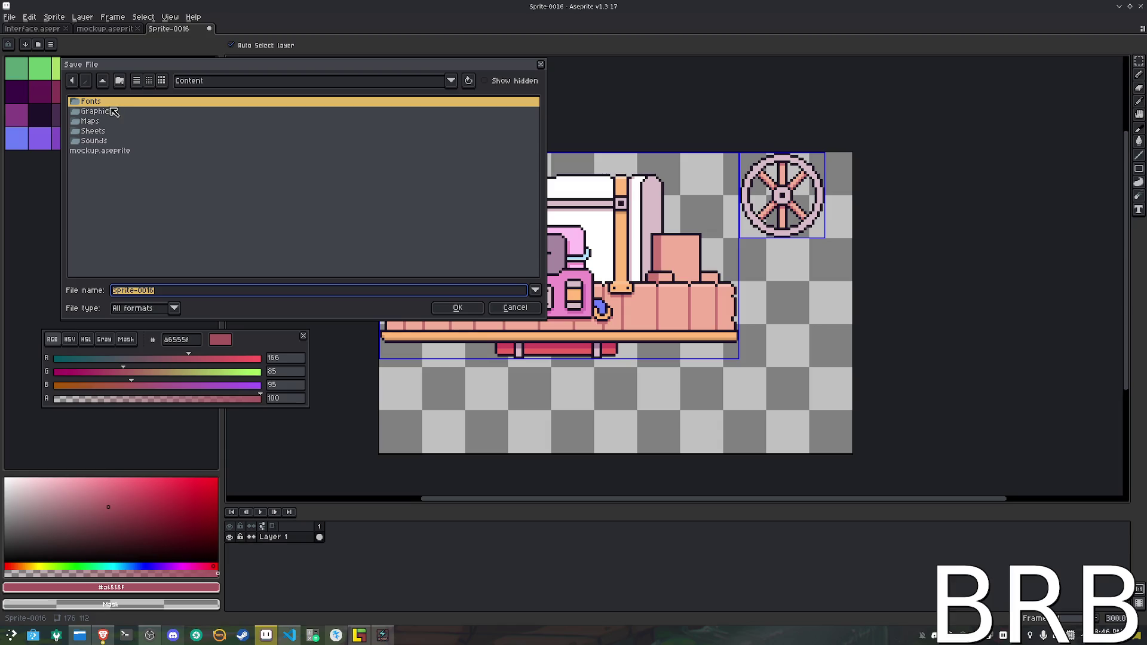
double_click(112, 111)
click(189, 290)
text(Caravan)
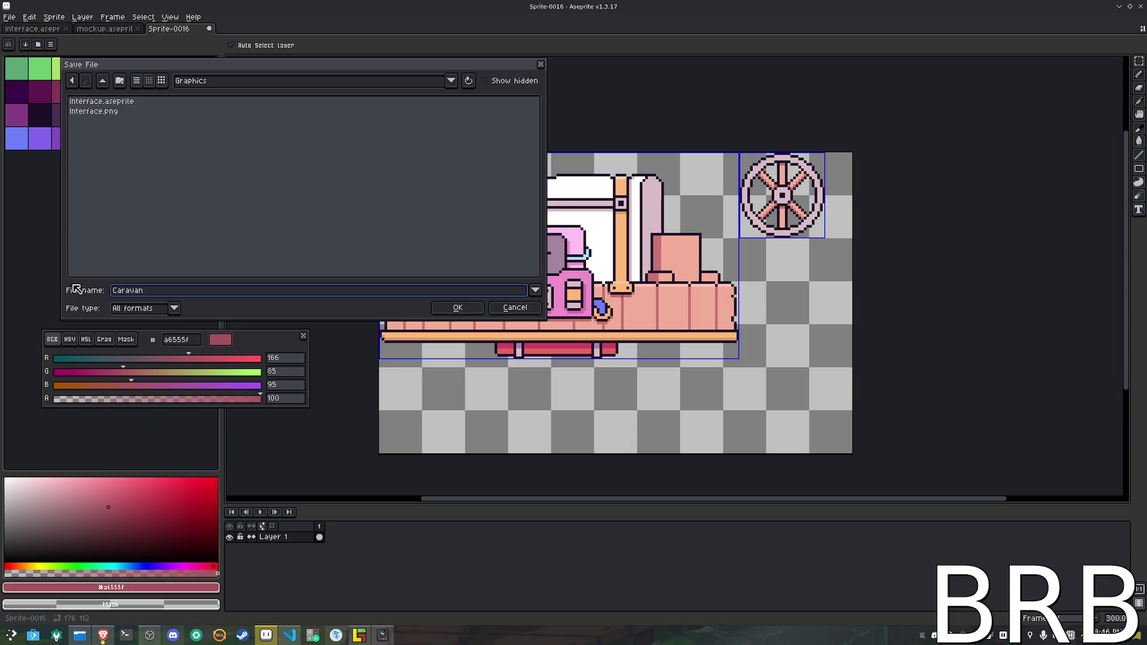
key(Return)
Export the image as Caravan.png, then bring VS Code forward
click(10, 17)
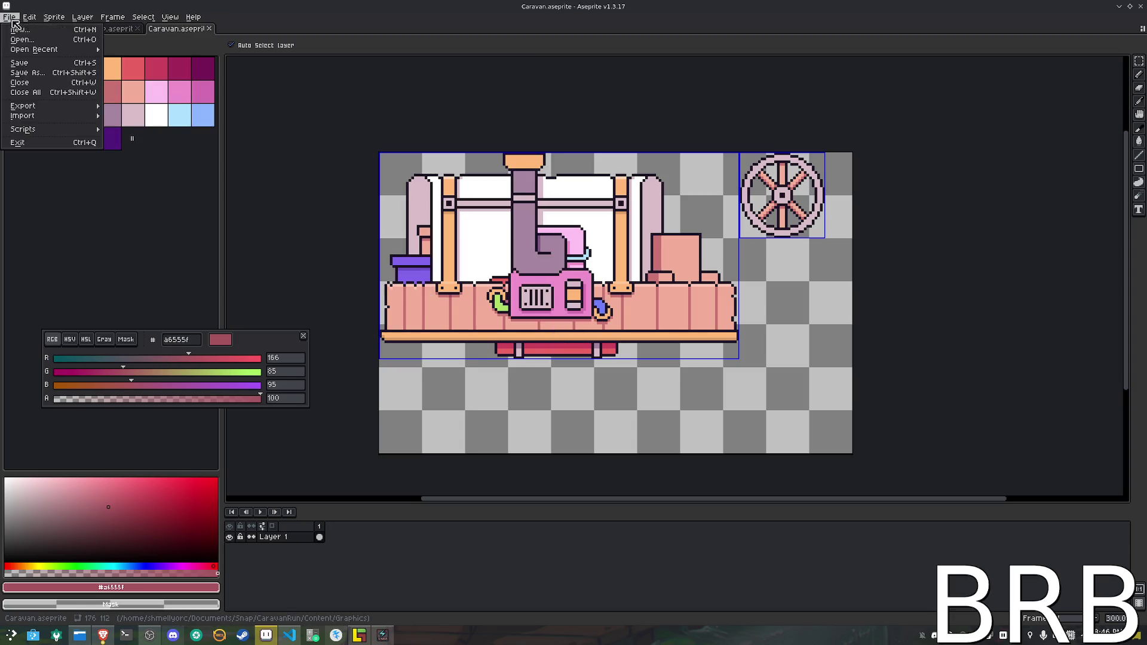
mouse_move(65, 110)
click(131, 108)
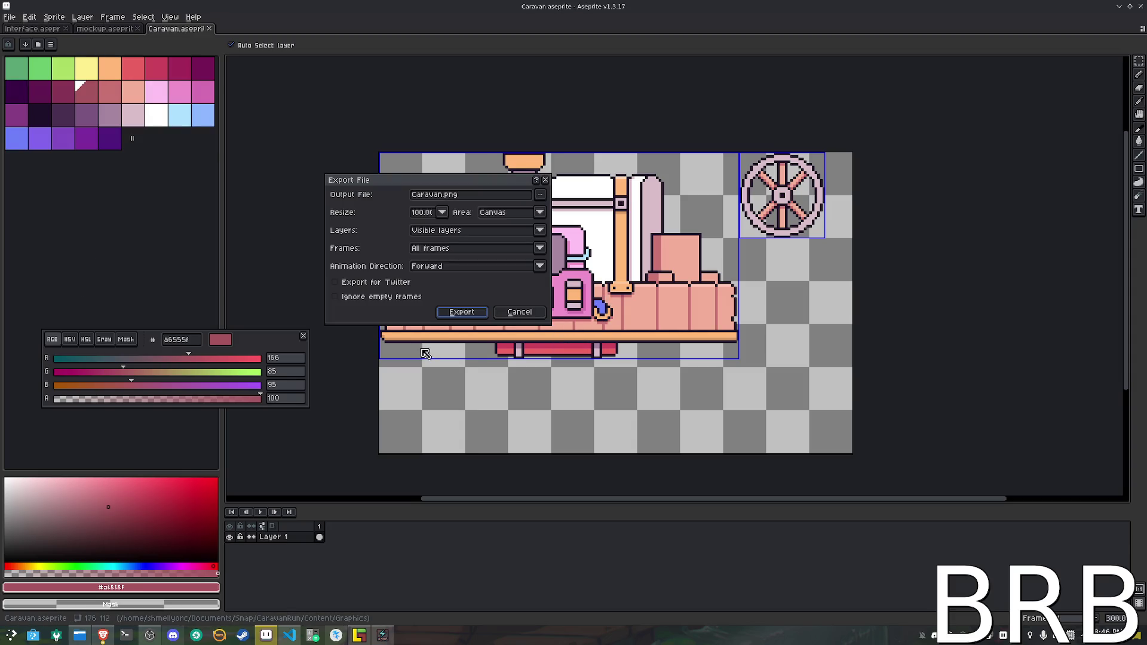
click(460, 313)
mouse_move(284, 641)
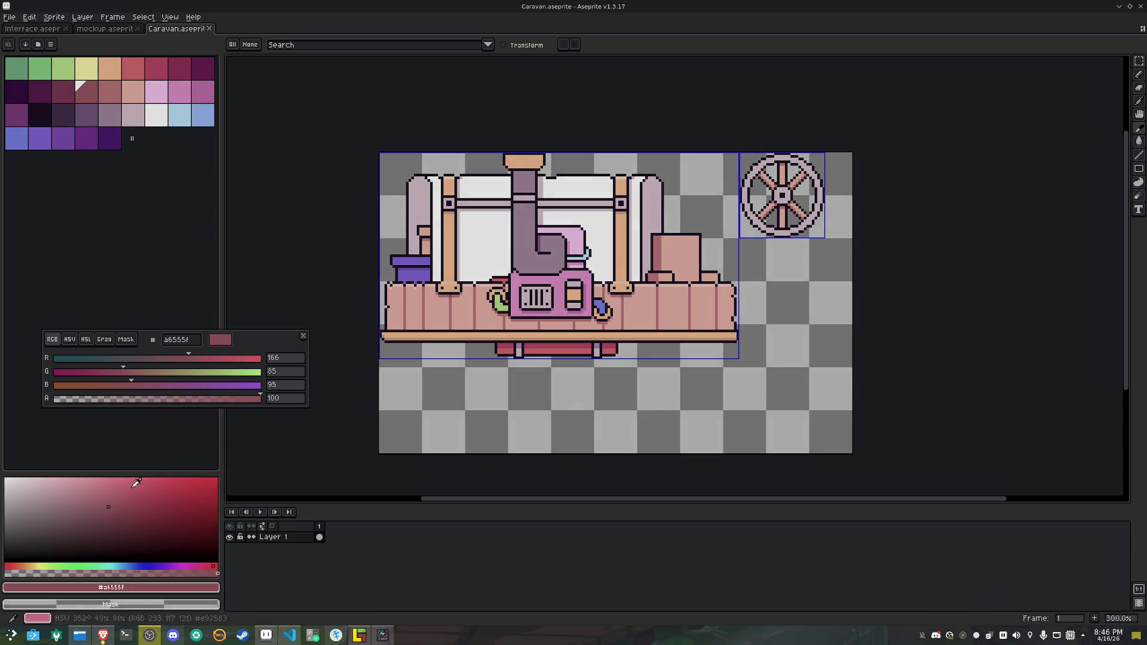
click(288, 640)
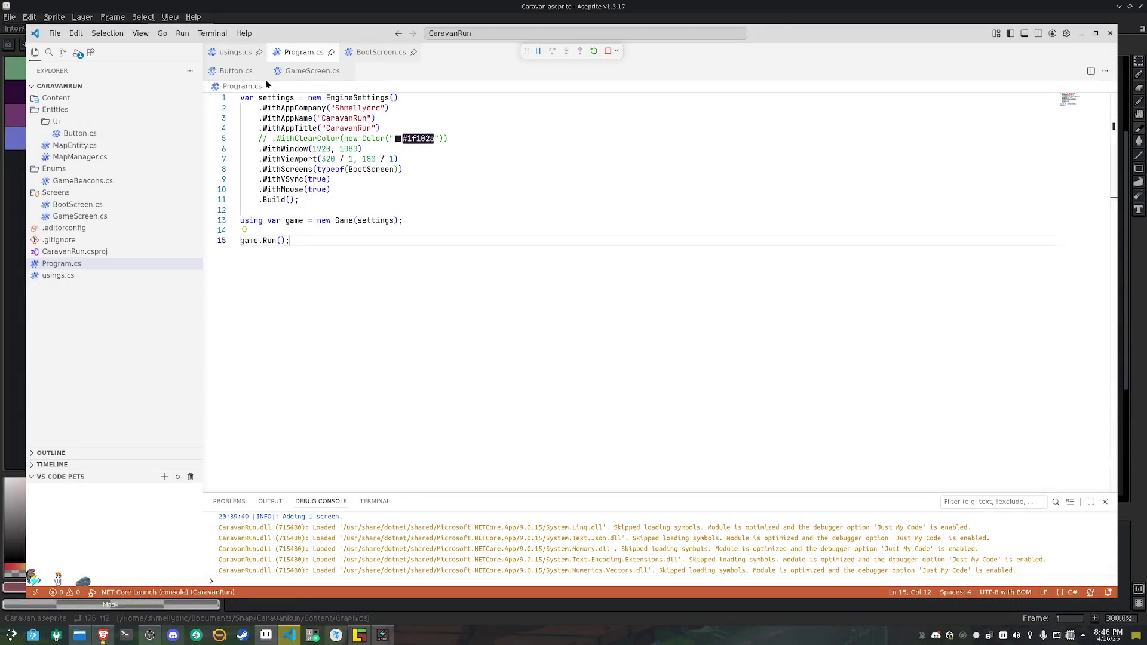
In GameScreen.cs, delete the AddEntity button block through the StartRoutine line
click(312, 71)
click(286, 379)
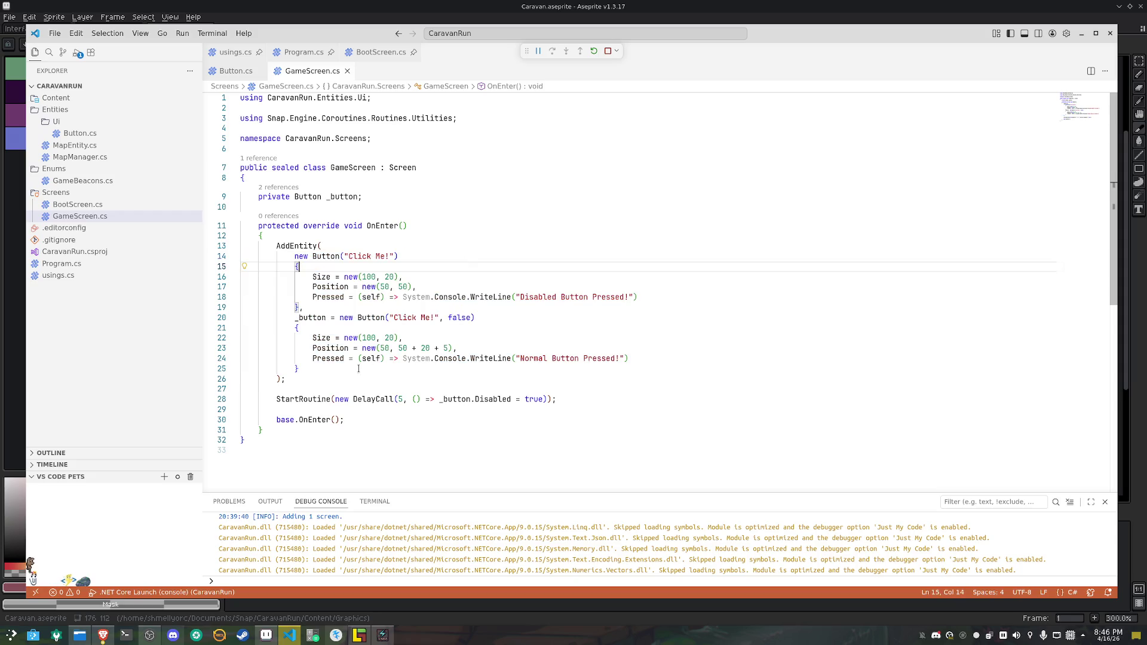
drag(287, 379, 221, 249)
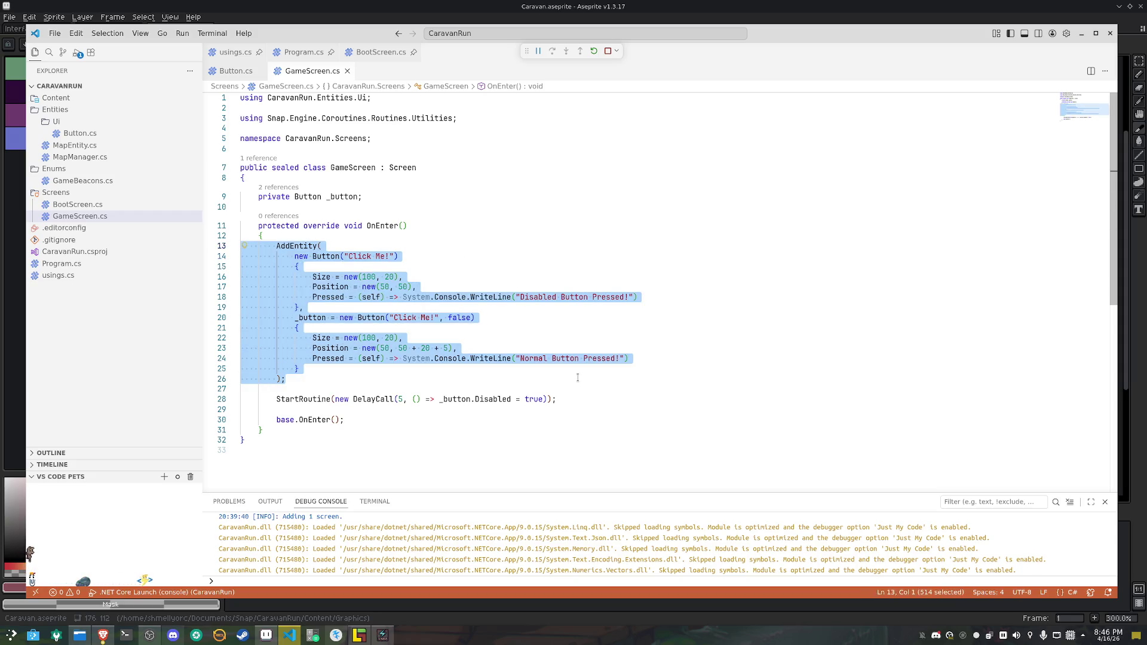
mouse_move(556, 399)
mouse_down()
mouse_move(296, 257)
mouse_move(218, 246)
mouse_up()
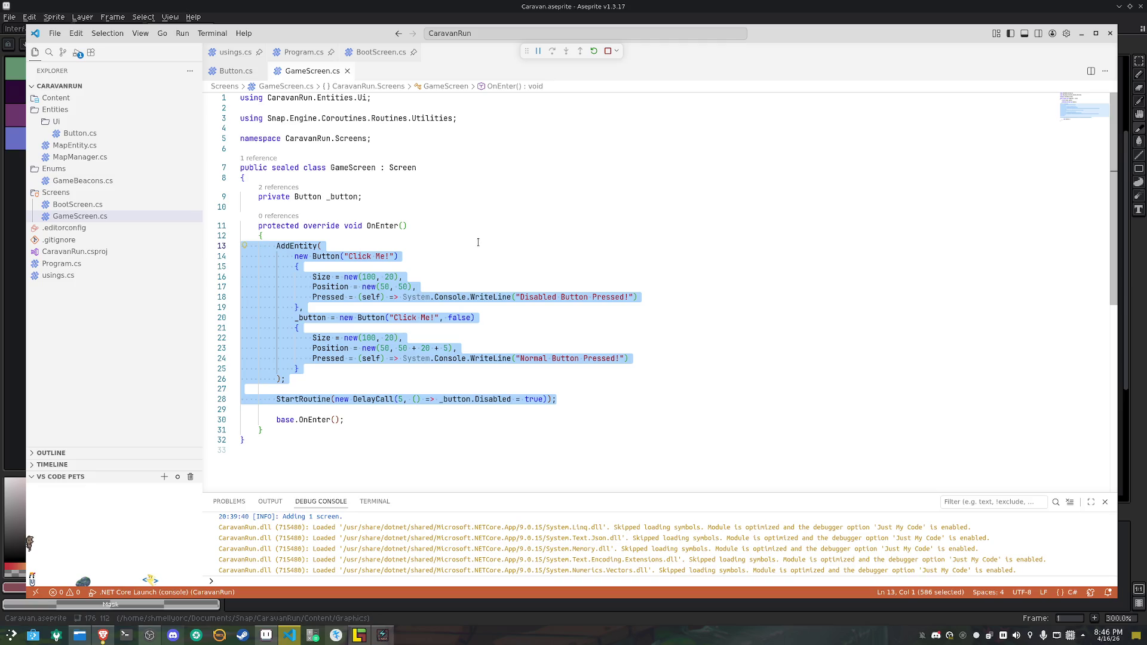
key(BackSpace)
Remove the _button field and type an empty AddEntity( call in OnEnter
click(388, 197)
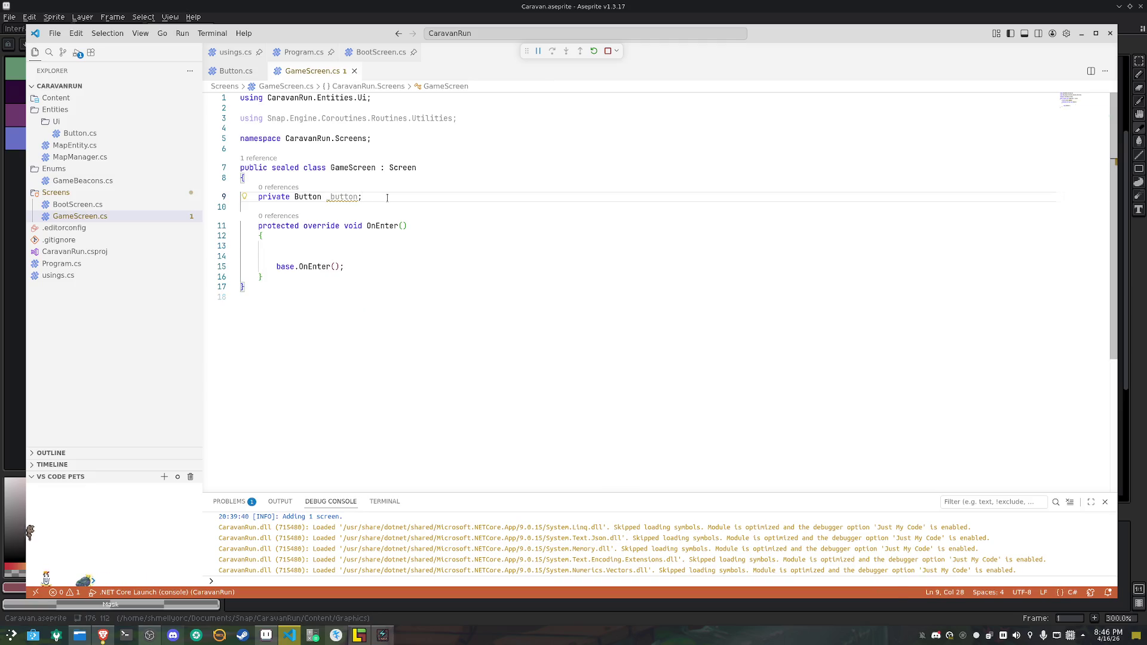
key(shift+Home)
key(BackSpace)
key(Down)
key(Down)
key(Down)
text(AddEntity(()
key(Return)
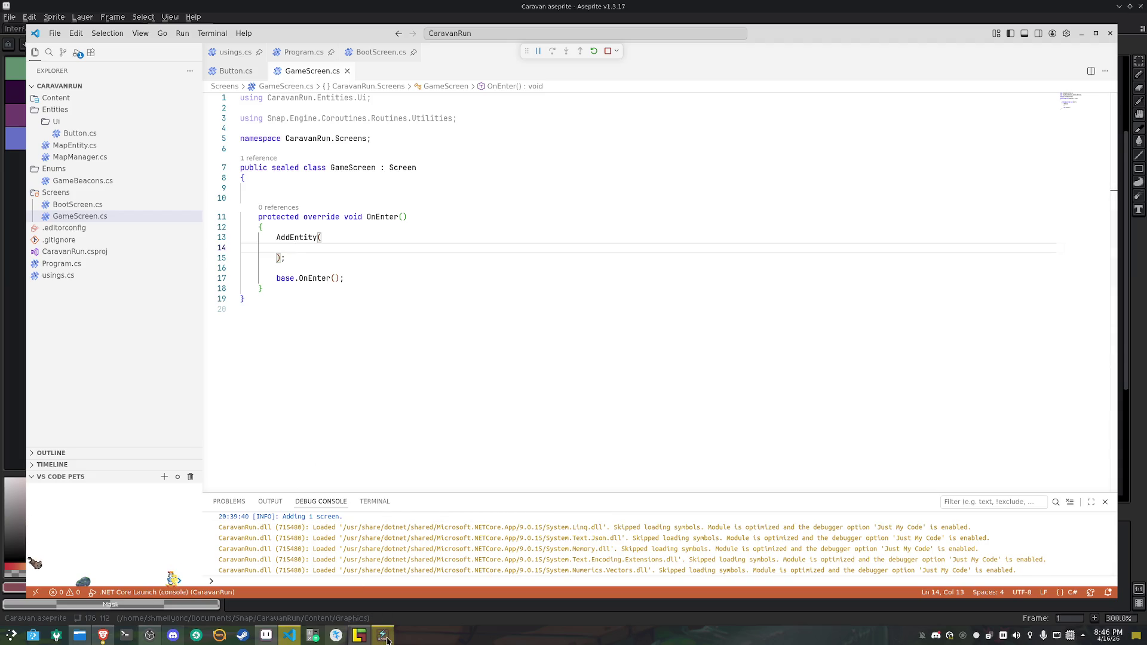
Switch back to Aseprite with Caravan.aseprite open
click(361, 637)
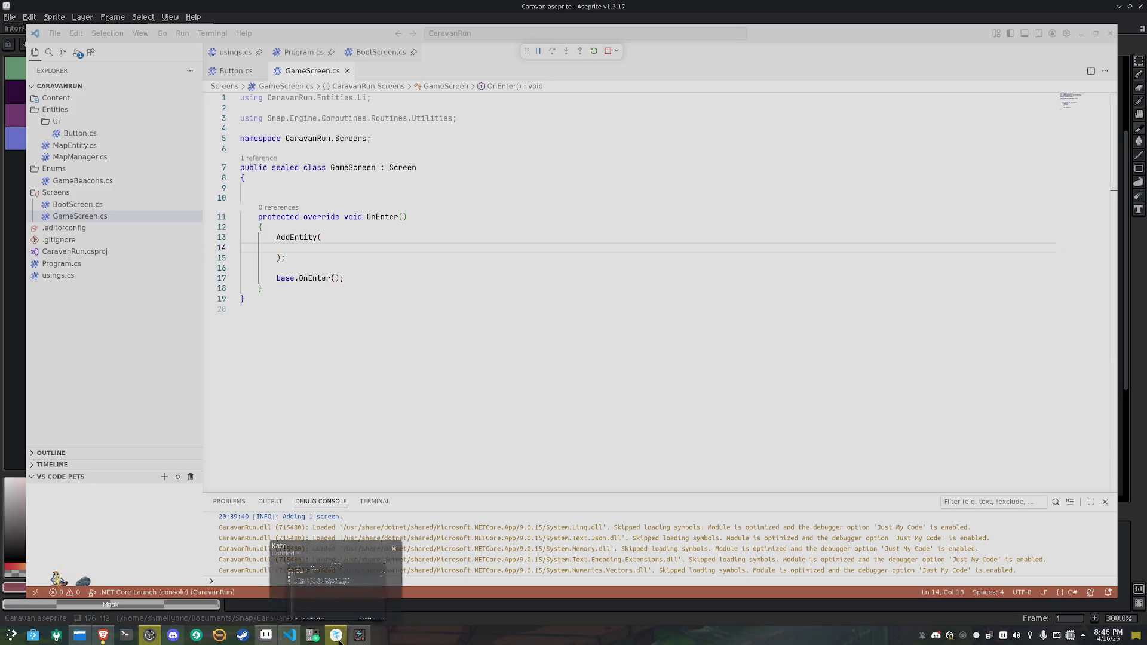
click(290, 636)
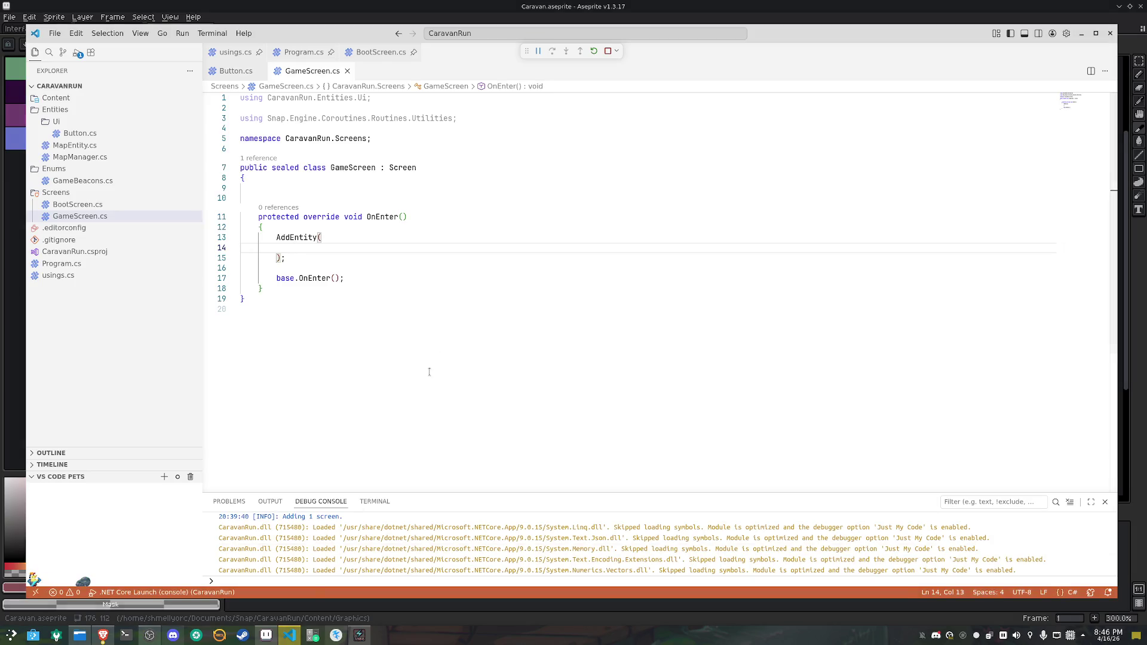
click(456, 268)
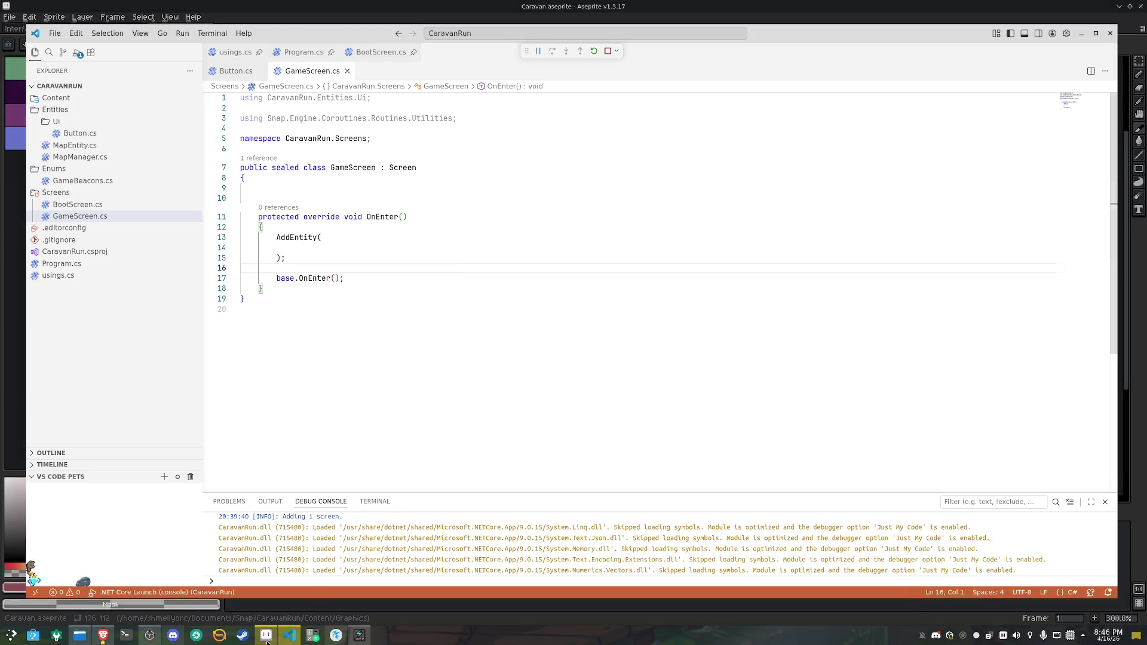
click(89, 9)
click(9, 16)
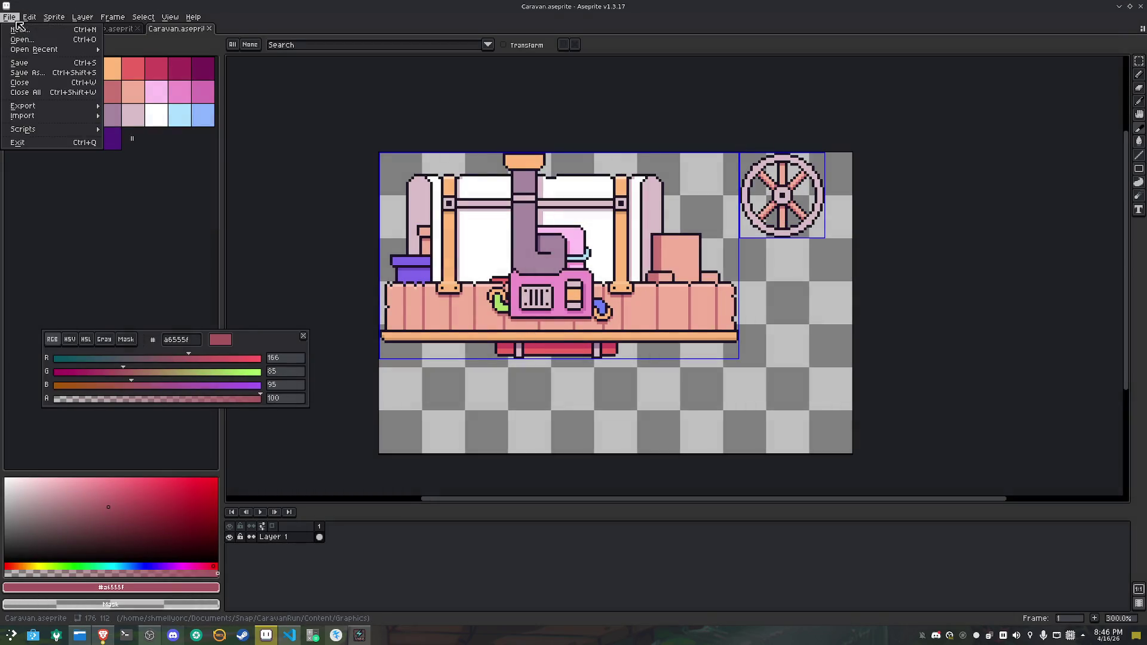
Open Export Sprite Sheet and paste Caravan.sheet as the JSON data file name
mouse_move(60, 106)
click(137, 117)
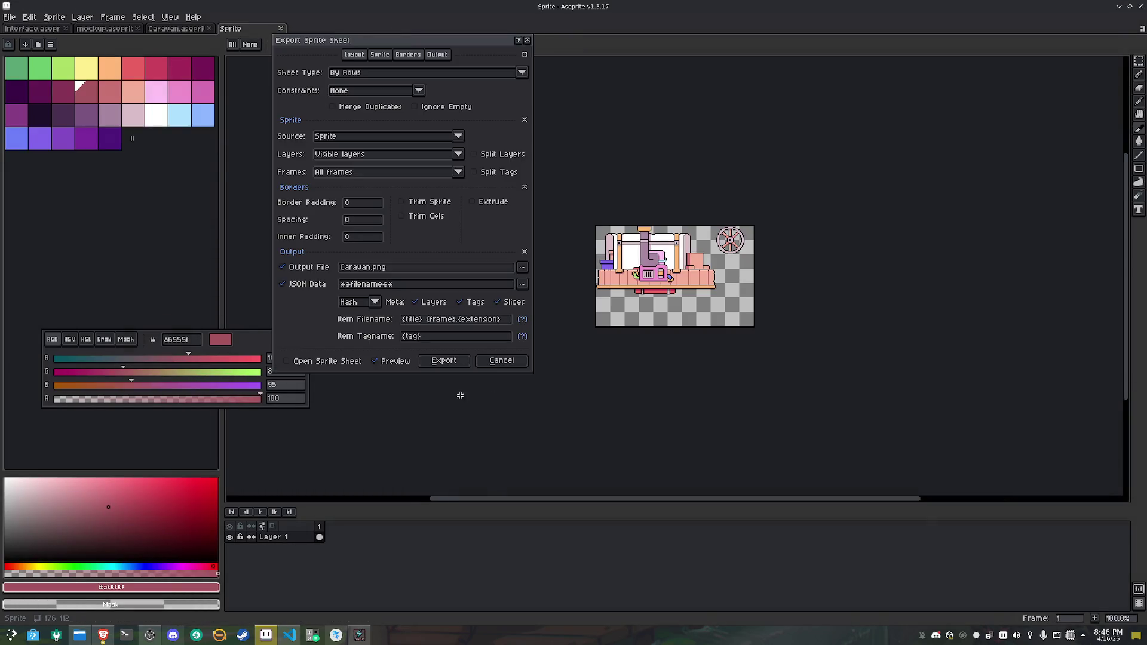
click(394, 269)
click(402, 288)
text(Caravan.png)
text(Caravan.sheet)
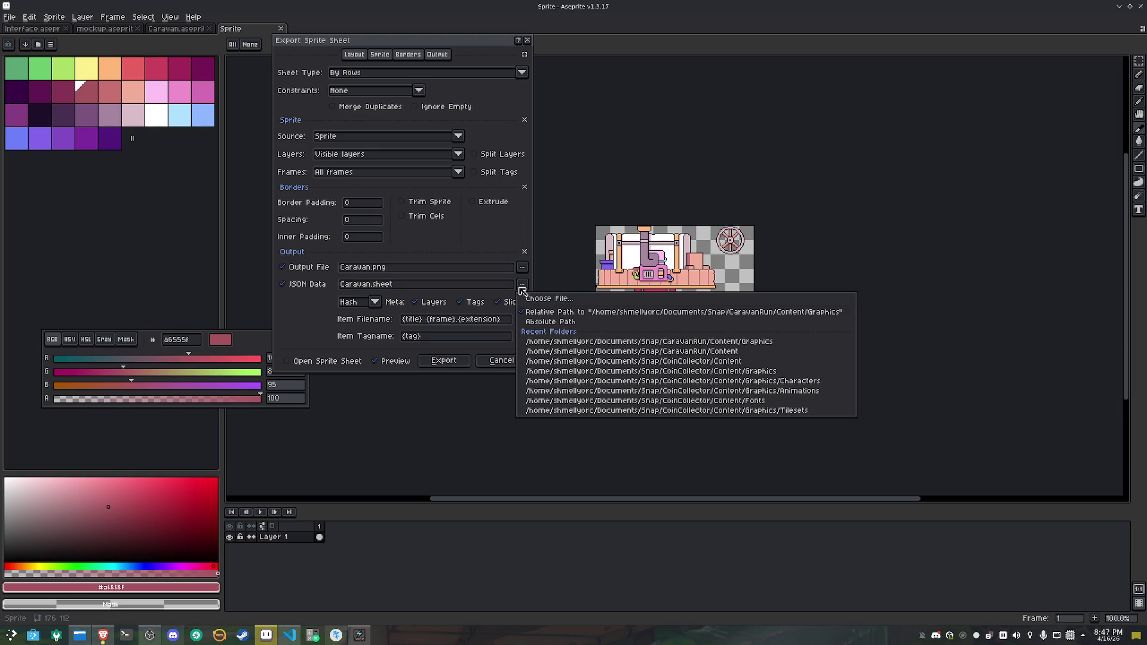
Place the JSON data in the Sheets folder and export the Caravan.png sheet
click(521, 286)
click(105, 82)
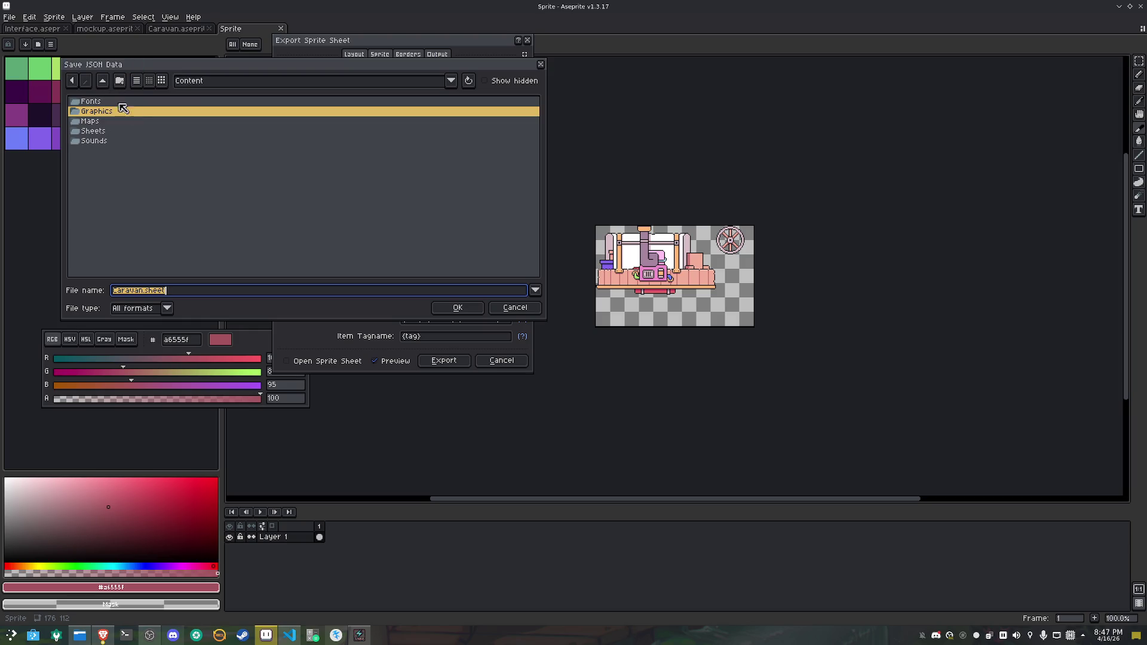
mouse_move(140, 66)
mouse_down()
mouse_move(258, 156)
mouse_move(437, 231)
mouse_up()
double_click(392, 296)
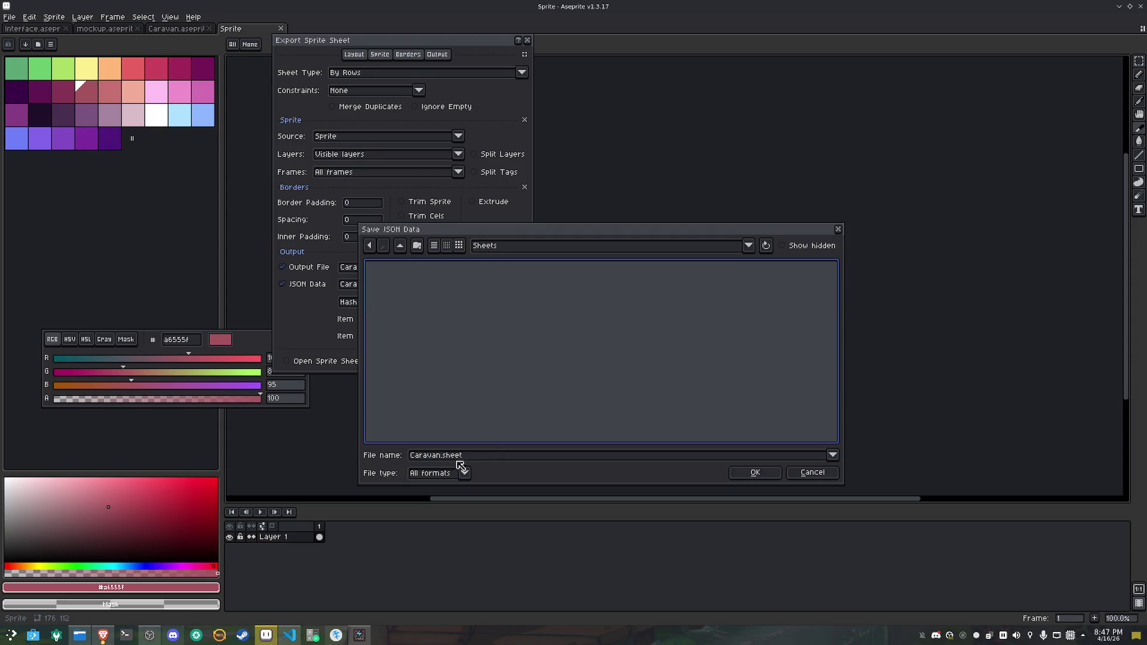
click(757, 471)
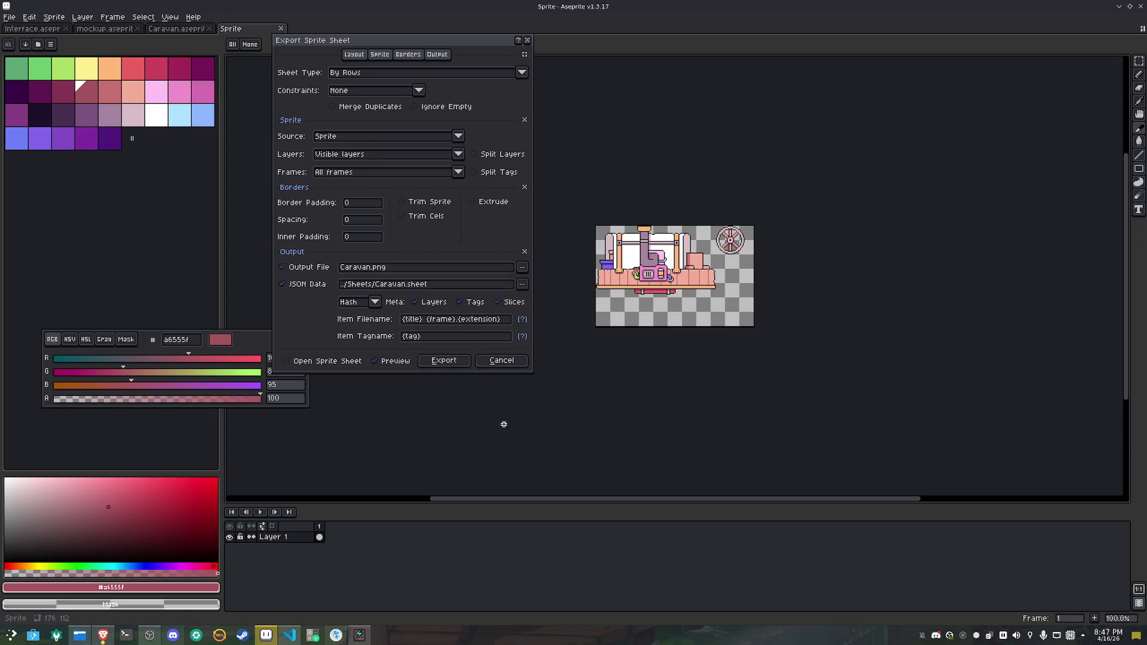
click(461, 365)
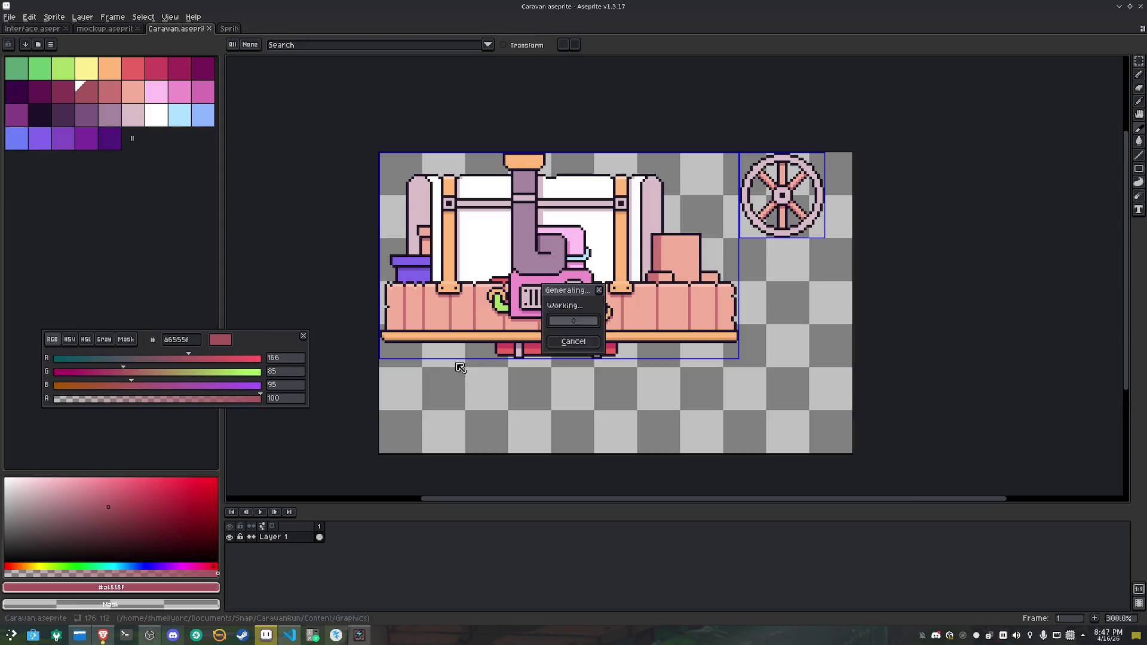